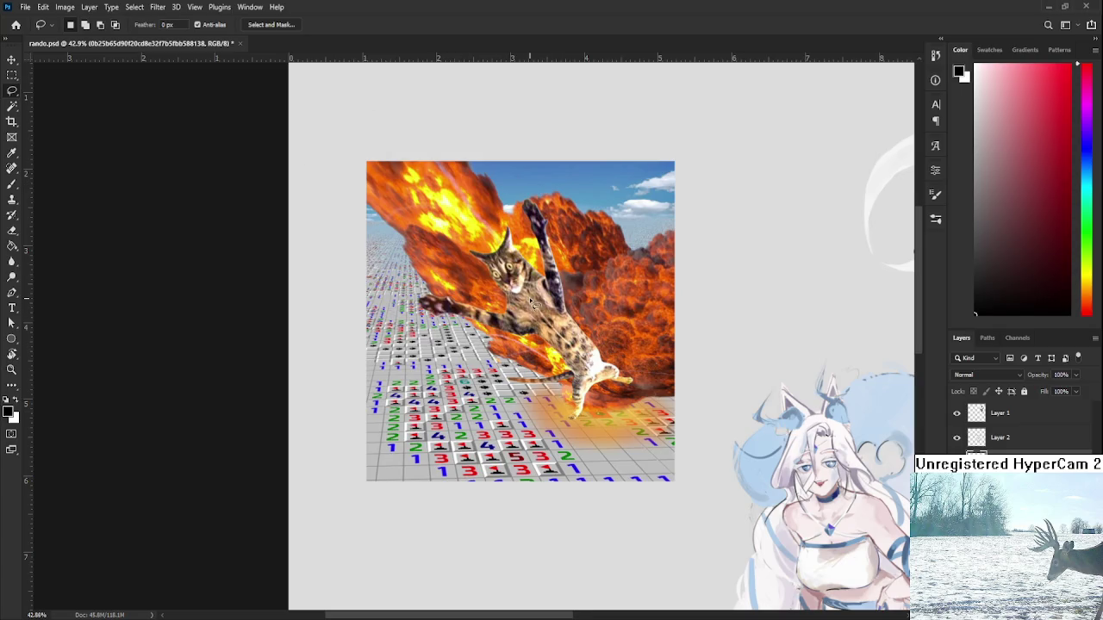
Step: Look over rando.psd and delete the flaming cat picture, keeping the two character sketches
{"action": "scroll", "coordinate": [534, 304], "scroll_direction": "down", "scroll_amount": 2}
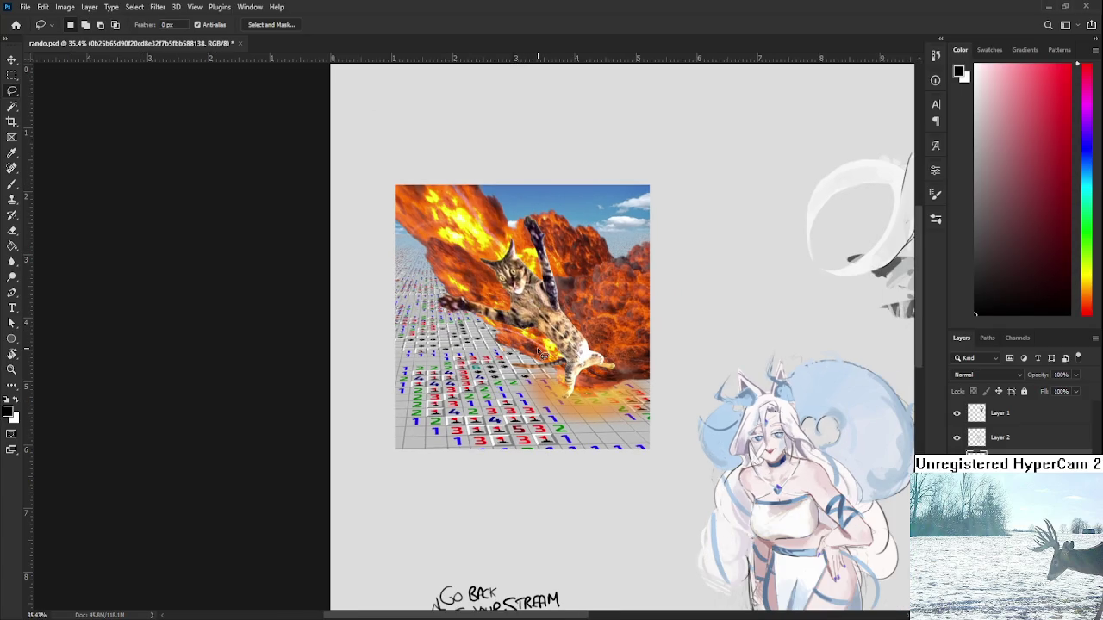
{"action": "scroll", "coordinate": [541, 353], "scroll_direction": "down", "scroll_amount": 2}
{"action": "scroll", "coordinate": [541, 353], "scroll_direction": "right", "scroll_amount": 3}
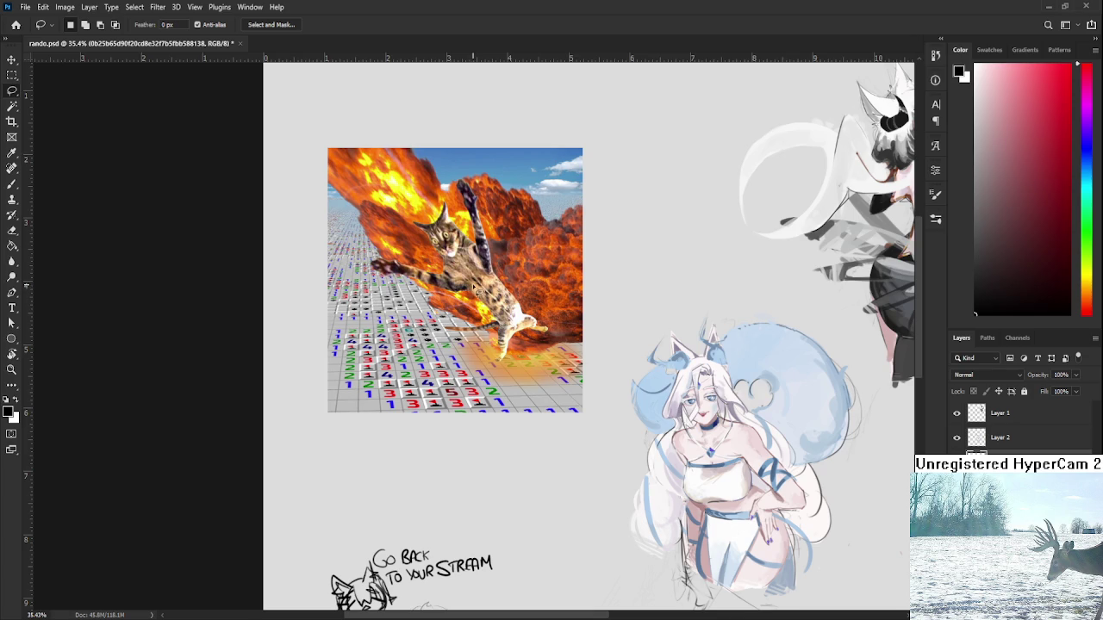
{"action": "scroll", "coordinate": [474, 281], "scroll_direction": "down", "scroll_amount": 2}
{"action": "scroll", "coordinate": [475, 281], "scroll_direction": "up", "scroll_amount": 1}
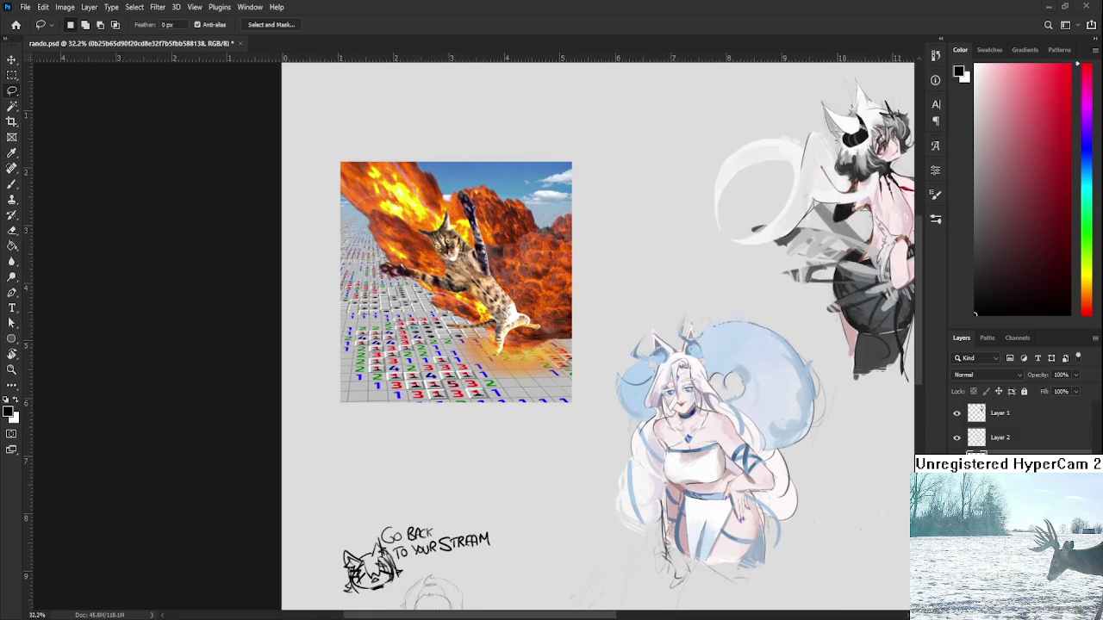
{"action": "scroll", "coordinate": [521, 265], "scroll_direction": "up", "scroll_amount": 1}
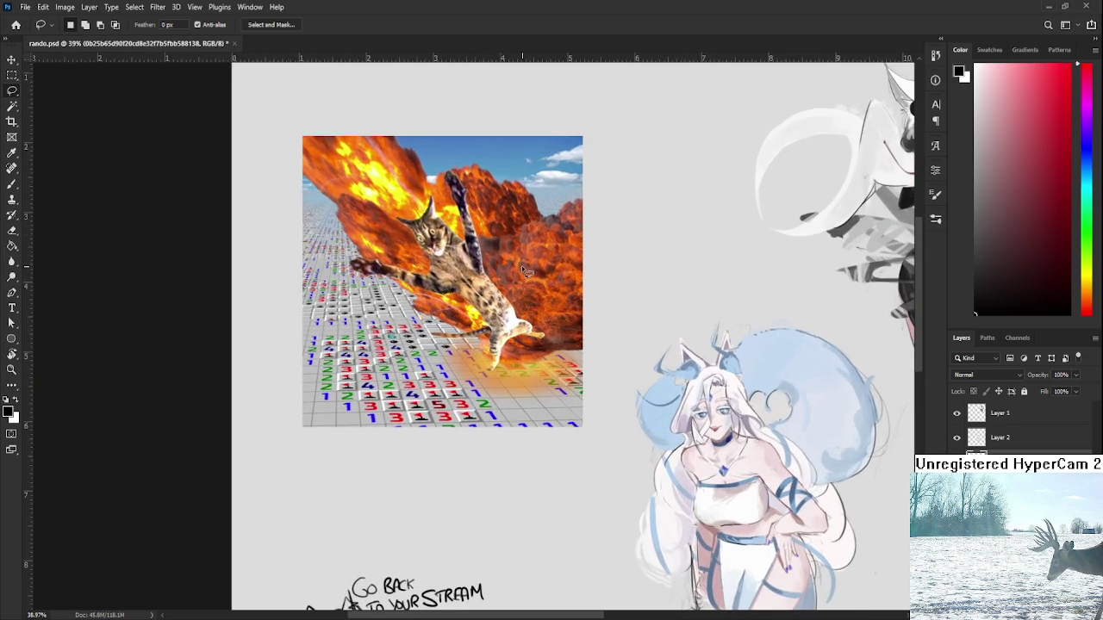
{"action": "scroll", "coordinate": [465, 274], "scroll_direction": "down", "scroll_amount": 2}
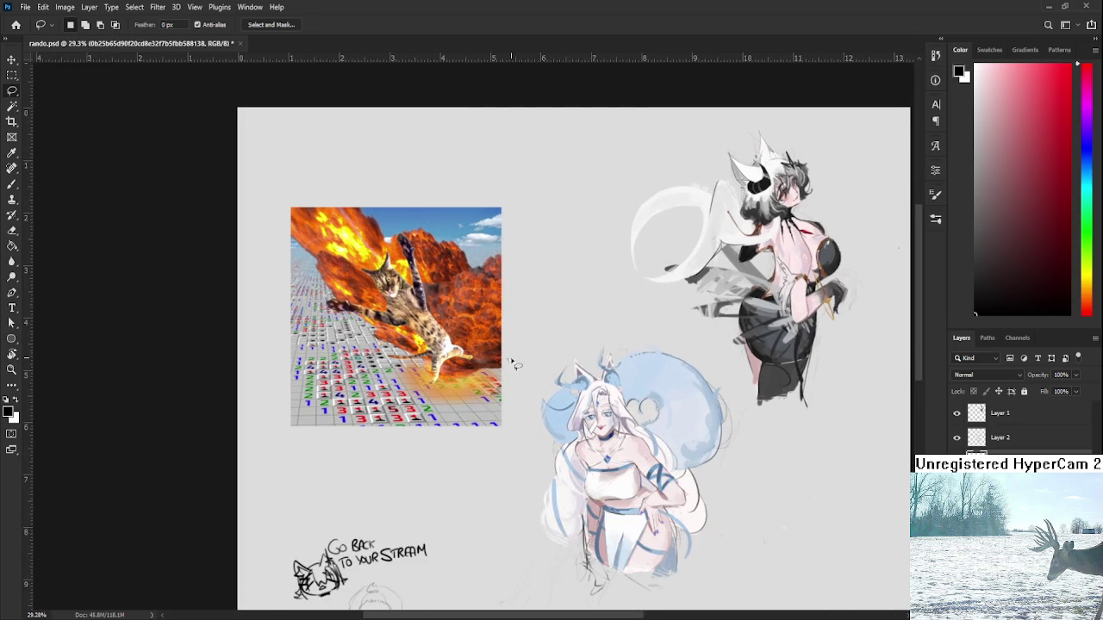
{"action": "left_click_drag", "start_coordinate": [509, 354], "coordinate": [488, 235]}
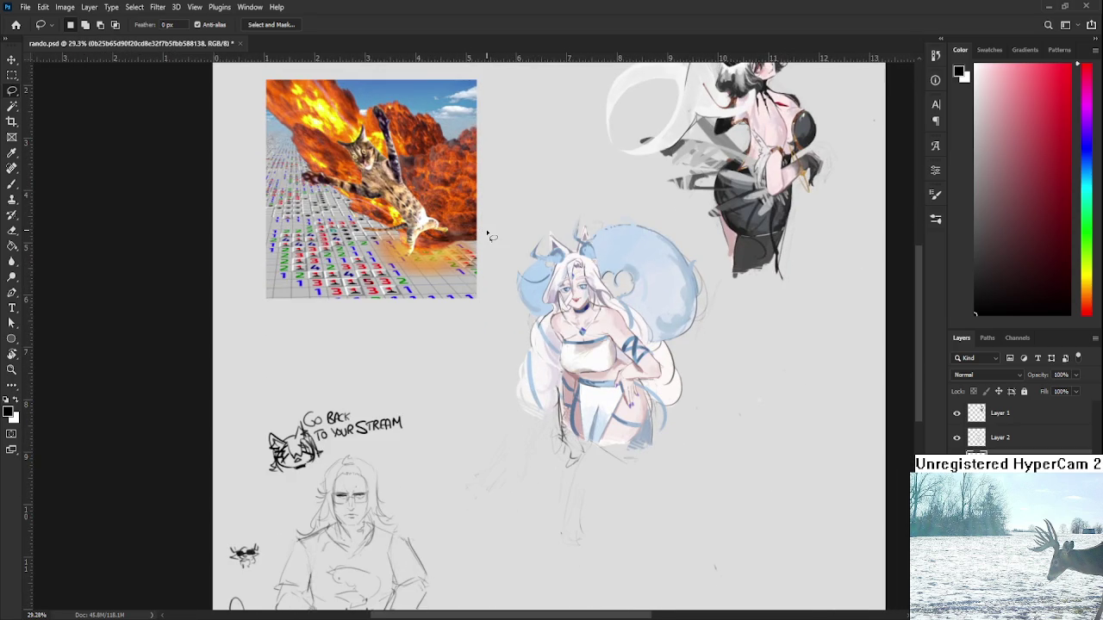
{"action": "left_click_drag", "start_coordinate": [457, 319], "coordinate": [442, 444]}
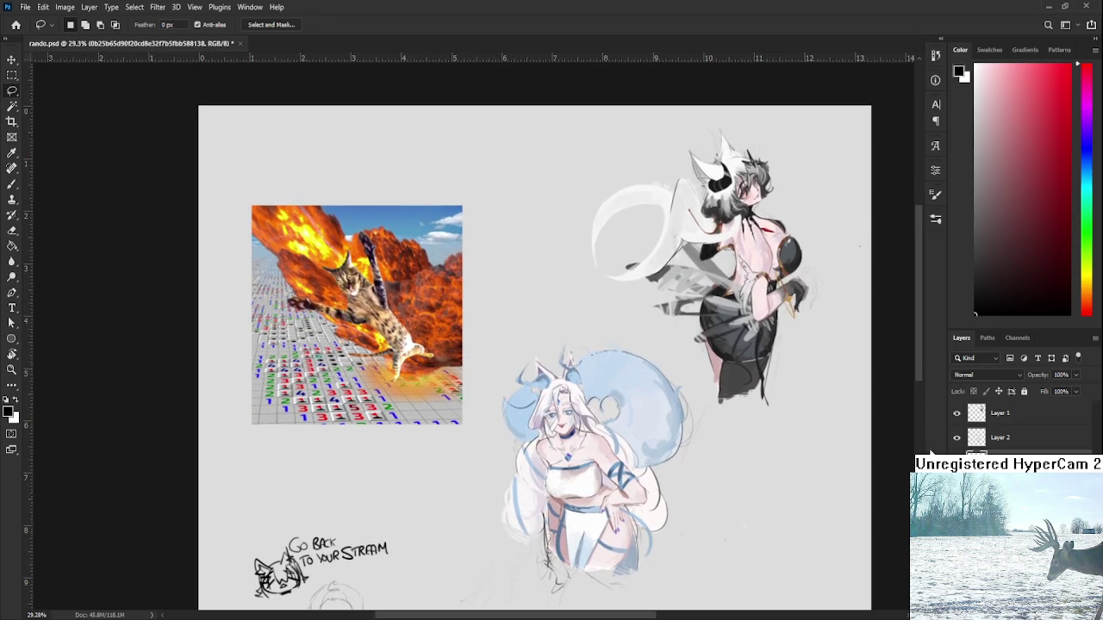
{"action": "key", "text": "Delete"}
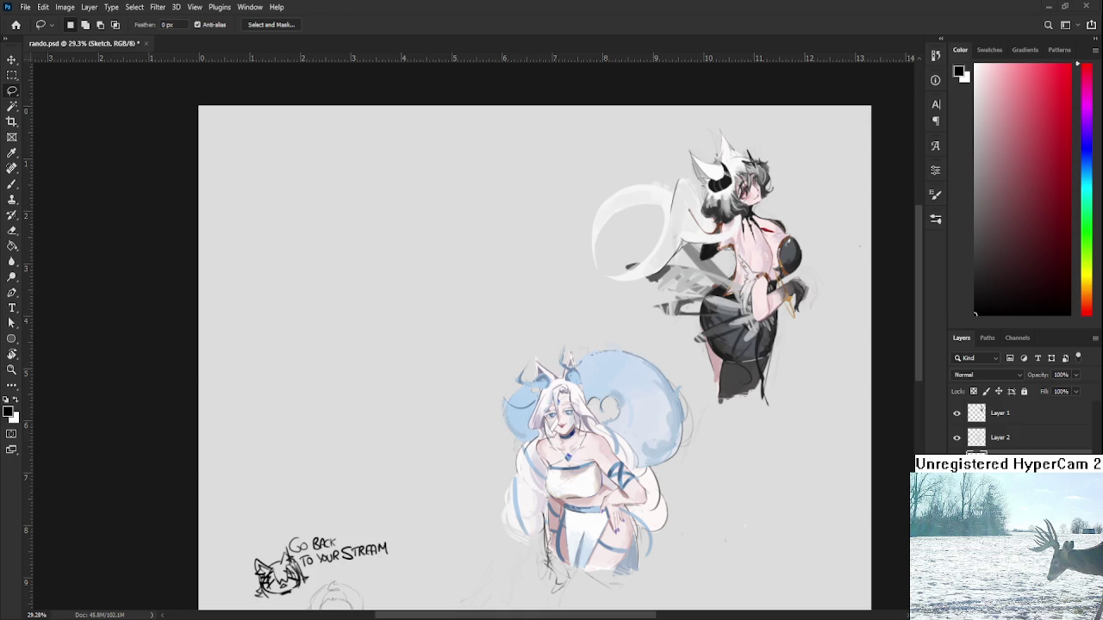
Step: Open Raid.psd from the Home screen's recent files
{"action": "left_click", "coordinate": [15, 24]}
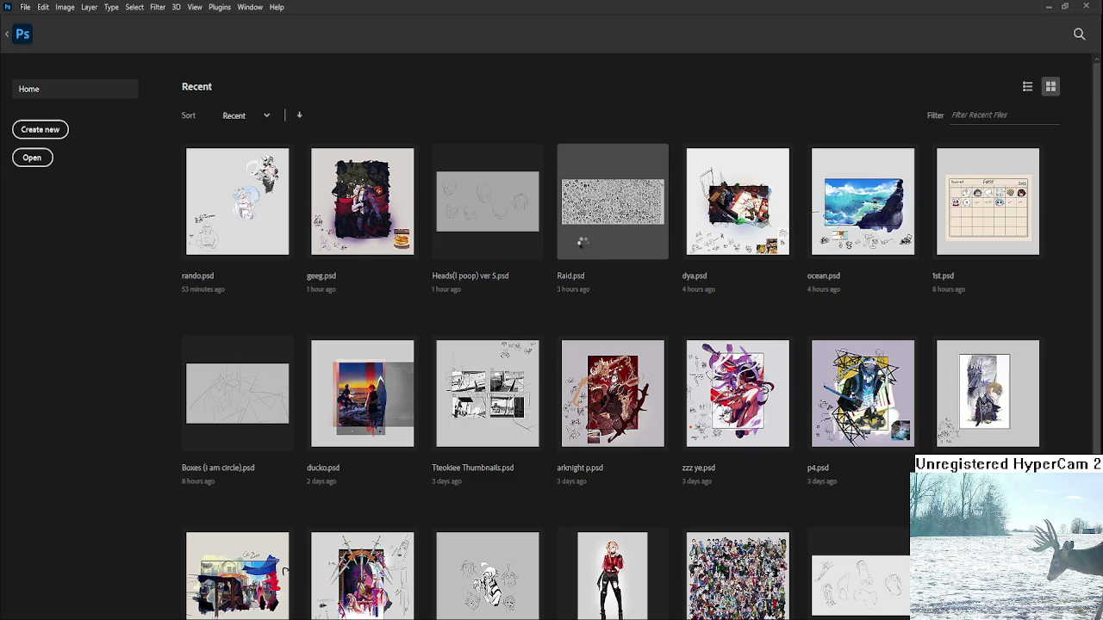
{"action": "left_click", "coordinate": [594, 245]}
{"action": "scroll", "coordinate": [610, 277], "scroll_direction": "up", "scroll_amount": 5}
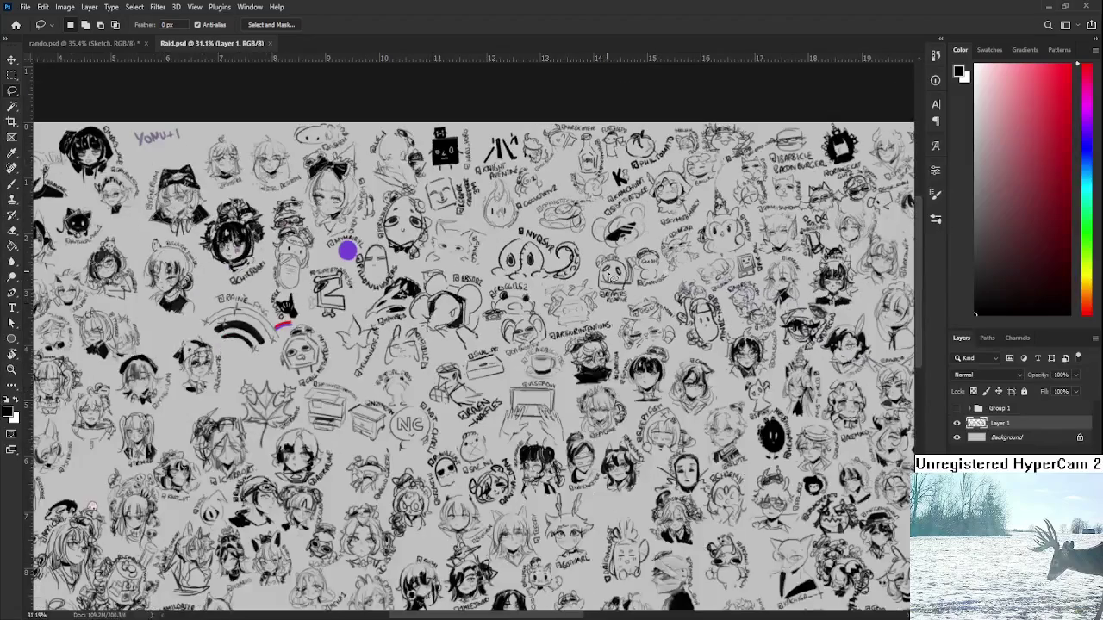
{"action": "left_click_drag", "start_coordinate": [353, 373], "coordinate": [504, 454]}
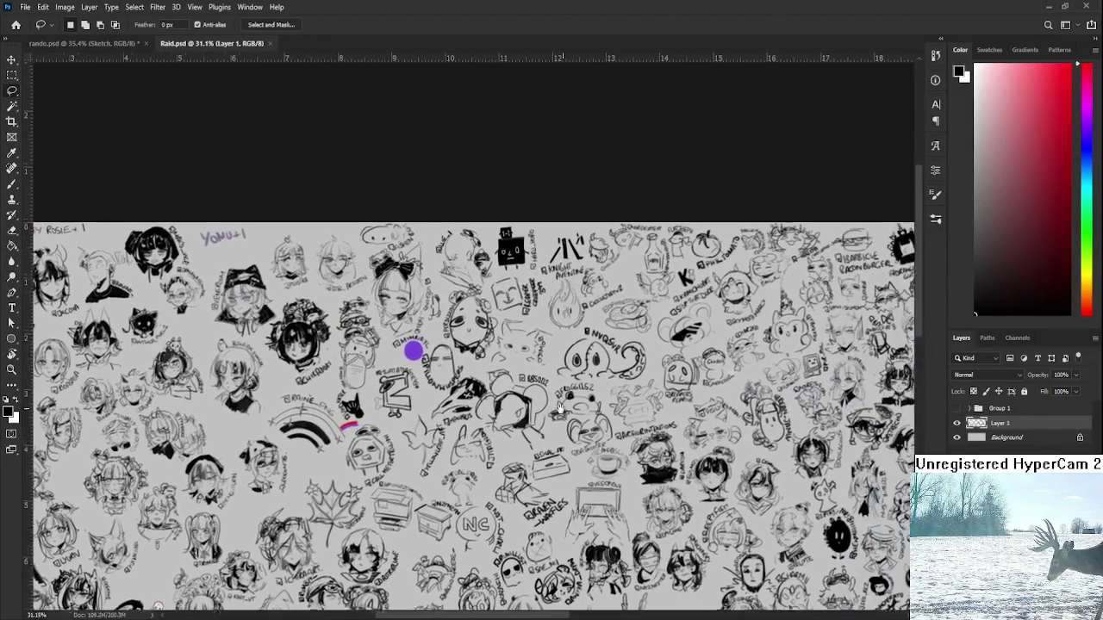
Step: Zoom in on the doodle collage and lasso the maple leaf doodle
{"action": "scroll", "coordinate": [504, 454], "scroll_direction": "up", "scroll_amount": 2}
{"action": "scroll", "coordinate": [485, 349], "scroll_direction": "up", "scroll_amount": 2}
{"action": "scroll", "coordinate": [485, 349], "scroll_direction": "up", "scroll_amount": 2}
{"action": "scroll", "coordinate": [485, 349], "scroll_direction": "down", "scroll_amount": 2}
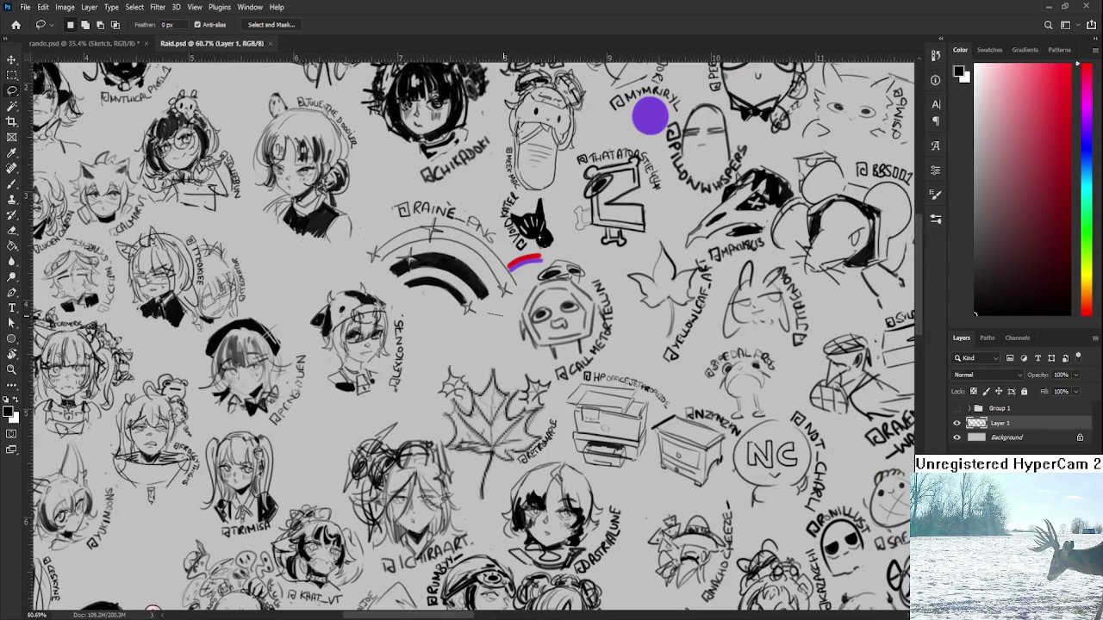
{"action": "mouse_move", "coordinate": [452, 338]}
{"action": "left_mouse_down"}
{"action": "mouse_move", "coordinate": [467, 479]}
{"action": "mouse_move", "coordinate": [558, 392]}
{"action": "mouse_move", "coordinate": [443, 340]}
{"action": "mouse_move", "coordinate": [447, 365]}
{"action": "left_mouse_up"}
Step: Scale the lassoed maple leaf to about 91.37% and deselect it
{"action": "key", "text": "ctrl+t"}
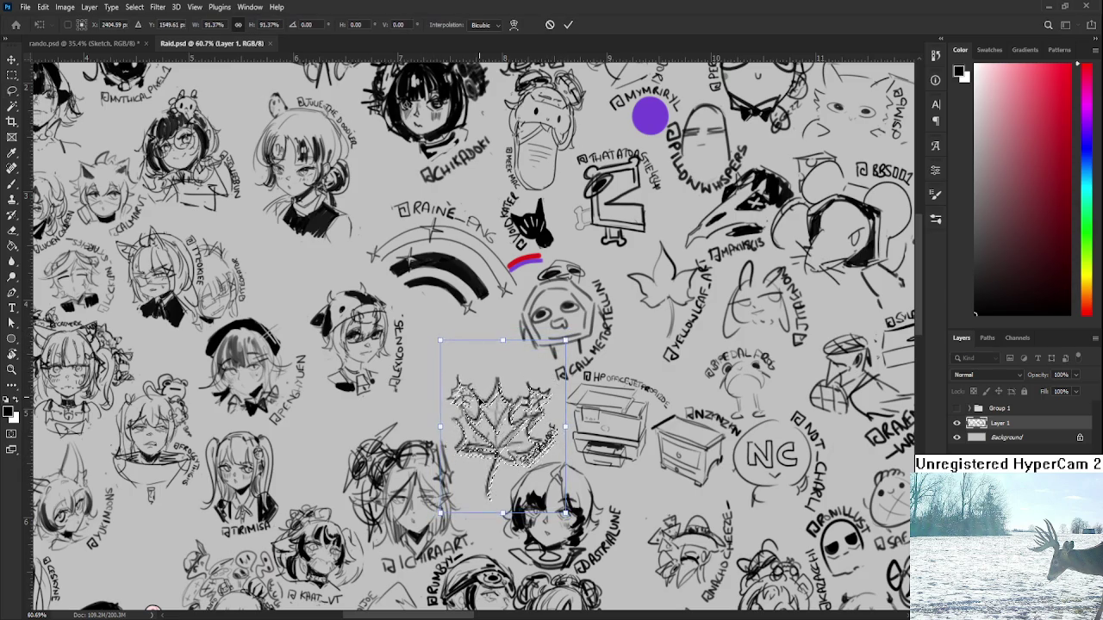
{"action": "key", "text": "Return"}
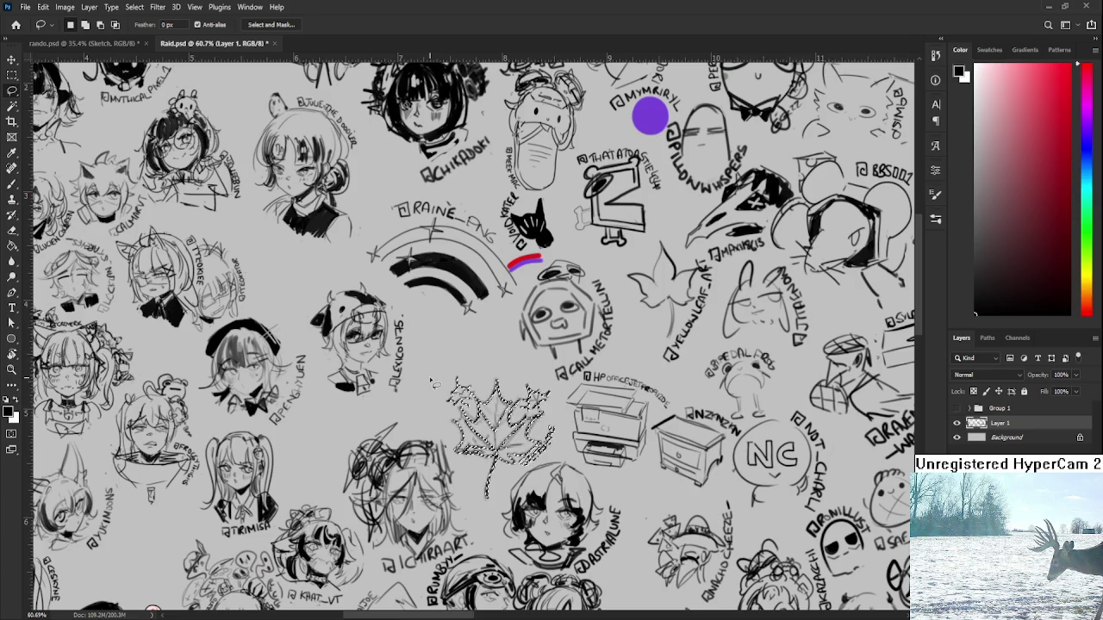
{"action": "scroll", "coordinate": [424, 363], "scroll_direction": "up", "scroll_amount": 2}
{"action": "key", "text": "ctrl+d"}
{"action": "scroll", "coordinate": [450, 321], "scroll_direction": "up", "scroll_amount": 1}
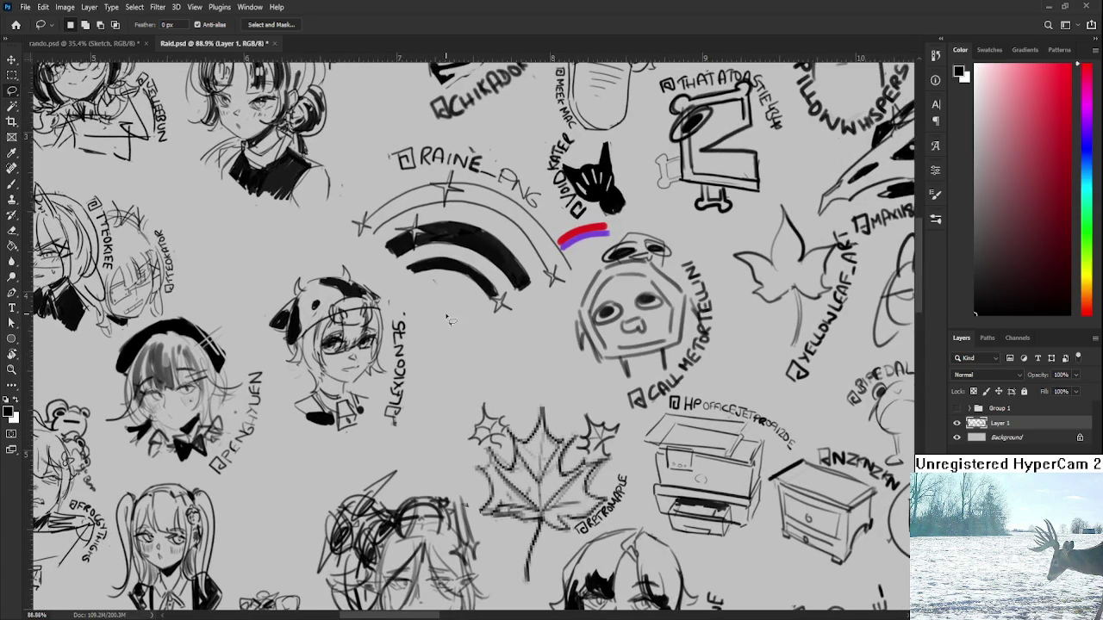
{"action": "key", "text": "b"}
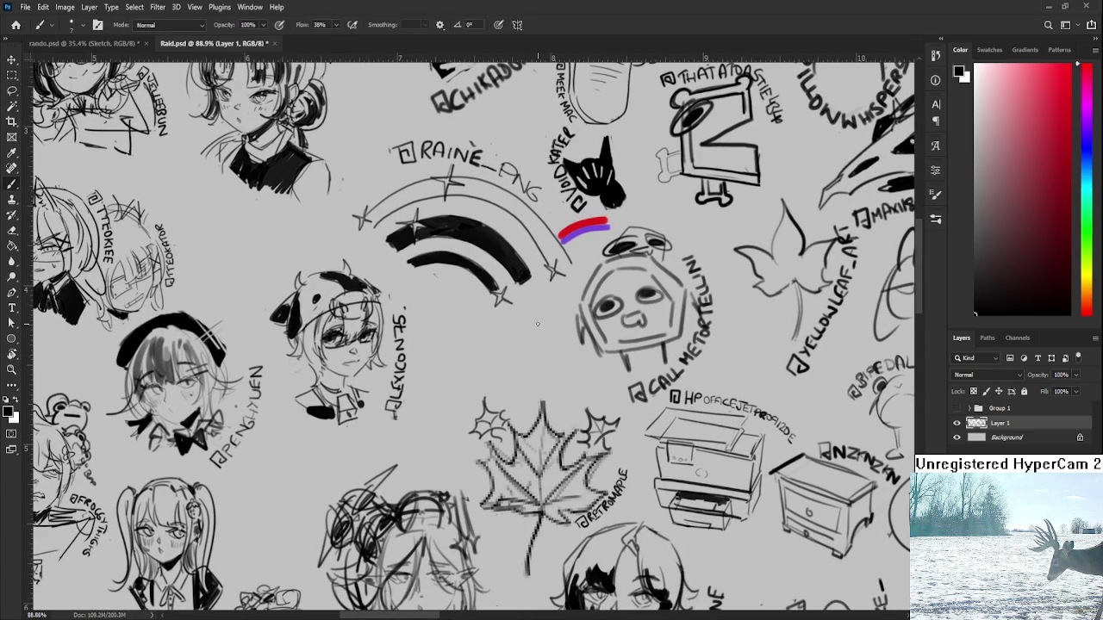
Step: Brush the round cat head below the black rainbow, redrawing the curve until it fits
{"action": "left_click_drag", "start_coordinate": [493, 323], "coordinate": [449, 360]}
{"action": "key", "text": "ctrl+z"}
{"action": "mouse_move", "coordinate": [494, 322]}
{"action": "left_mouse_down"}
{"action": "mouse_move", "coordinate": [449, 373]}
{"action": "mouse_move", "coordinate": [517, 360]}
{"action": "left_mouse_up"}
{"action": "key", "text": "ctrl+z"}
{"action": "key", "text": "ctrl+z"}
{"action": "key", "text": "ctrl+z"}
{"action": "key", "text": "ctrl+z"}
{"action": "key", "text": "ctrl+z"}
{"action": "left_click_drag", "start_coordinate": [498, 323], "coordinate": [517, 360]}
{"action": "key", "text": "ctrl+z"}
{"action": "left_click_drag", "start_coordinate": [498, 321], "coordinate": [520, 362]}
{"action": "key", "text": "ctrl+z"}
{"action": "mouse_move", "coordinate": [498, 322]}
{"action": "left_mouse_down"}
{"action": "mouse_move", "coordinate": [517, 355]}
{"action": "mouse_move", "coordinate": [450, 362]}
{"action": "mouse_move", "coordinate": [511, 348]}
{"action": "mouse_move", "coordinate": [495, 338]}
{"action": "mouse_move", "coordinate": [510, 342]}
{"action": "mouse_move", "coordinate": [465, 355]}
{"action": "left_mouse_up"}
{"action": "key", "text": "ctrl+z"}
{"action": "key", "text": "ctrl+z"}
{"action": "key", "text": "ctrl+z"}
{"action": "key", "text": "ctrl+z"}
{"action": "key", "text": "ctrl+z"}
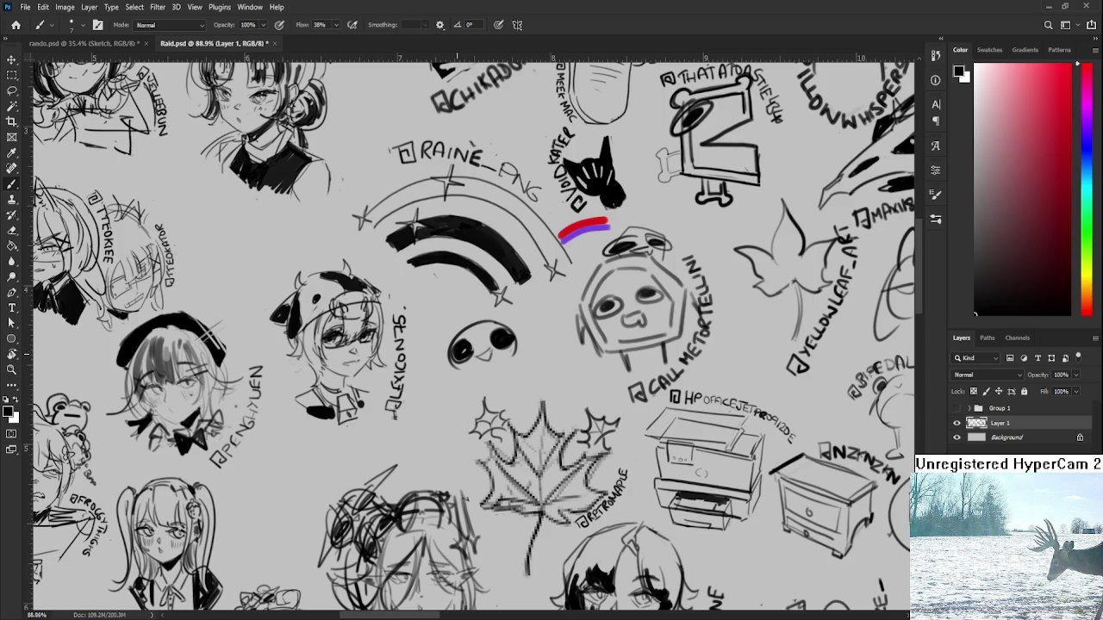
Step: Erase shine highlights into the cat's right and left pupils
{"action": "key", "text": "e"}
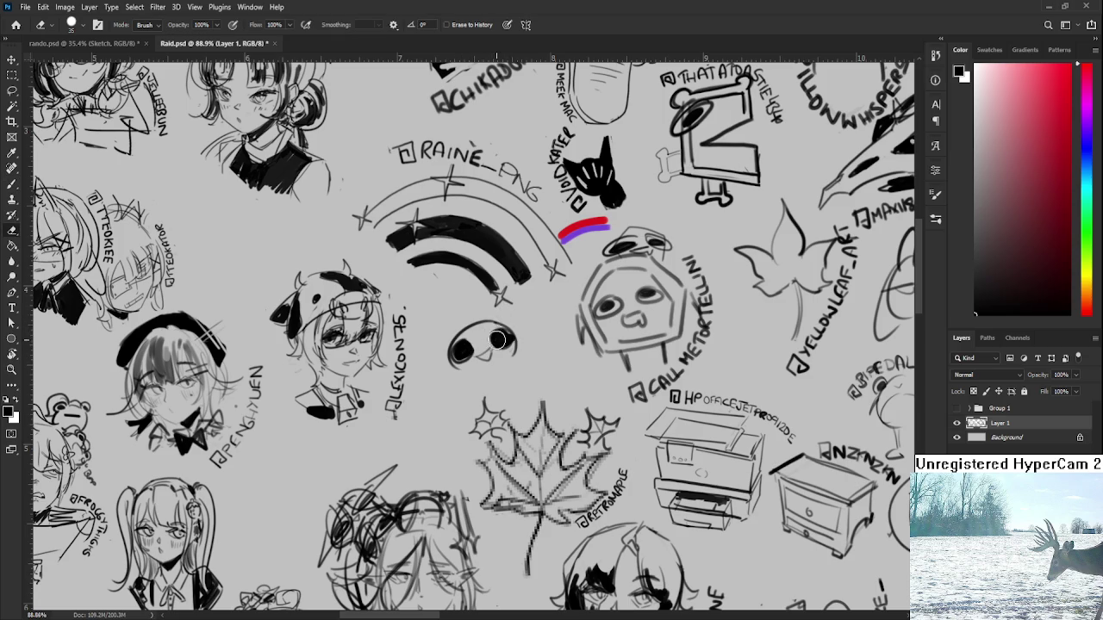
{"action": "left_click_drag", "start_coordinate": [496, 337], "coordinate": [495, 336]}
{"action": "left_click", "coordinate": [461, 347]}
{"action": "key", "text": "b"}
{"action": "key", "text": "e"}
{"action": "key", "text": "b"}
Step: Add the cat's mouth, a pointed ear and a small curve below the face
{"action": "left_click", "coordinate": [482, 350]}
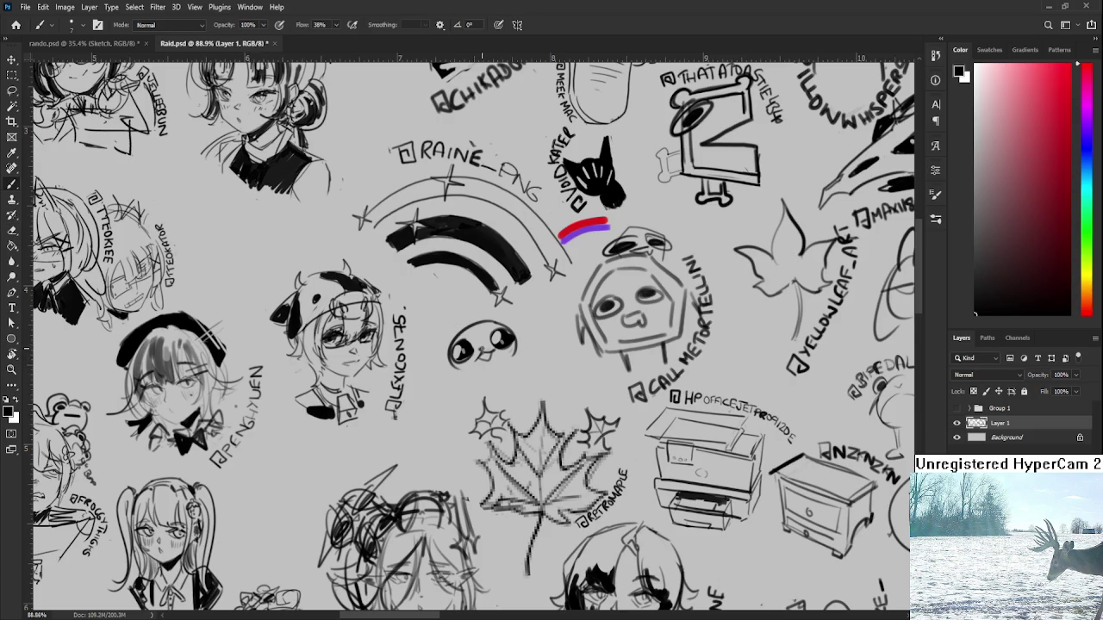
{"action": "mouse_move", "coordinate": [460, 323]}
{"action": "left_mouse_down"}
{"action": "mouse_move", "coordinate": [441, 357]}
{"action": "mouse_move", "coordinate": [449, 362]}
{"action": "left_mouse_up"}
{"action": "key", "text": "ctrl+z"}
{"action": "mouse_move", "coordinate": [475, 323]}
{"action": "left_mouse_down"}
{"action": "mouse_move", "coordinate": [484, 299]}
{"action": "mouse_move", "coordinate": [500, 325]}
{"action": "mouse_move", "coordinate": [499, 300]}
{"action": "left_mouse_up"}
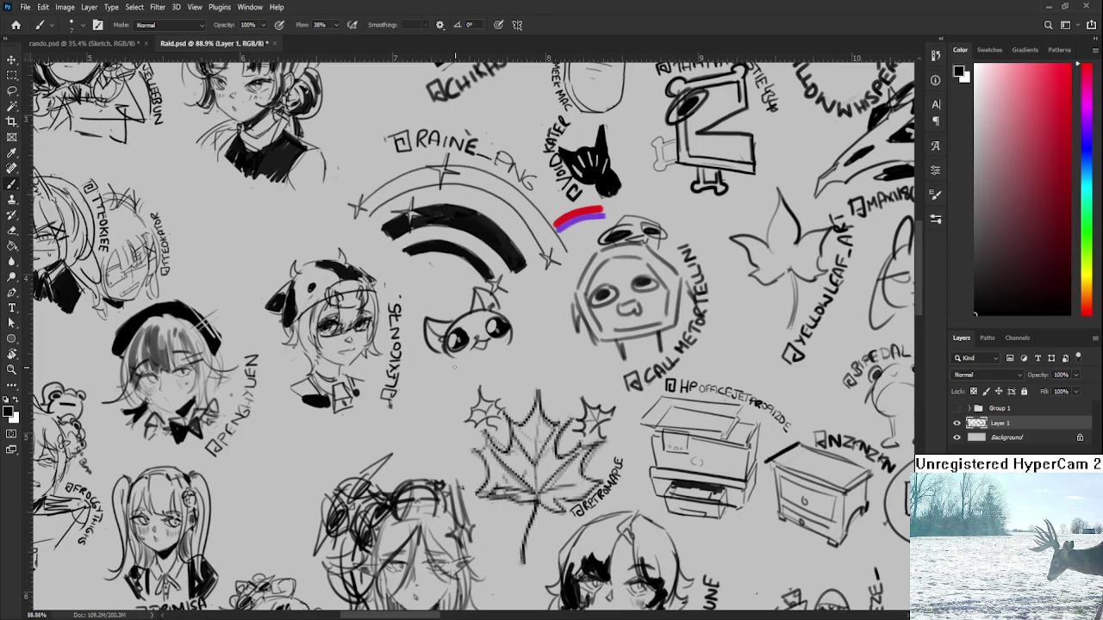
{"action": "left_click_drag", "start_coordinate": [457, 369], "coordinate": [454, 388]}
{"action": "left_click_drag", "start_coordinate": [515, 349], "coordinate": [525, 327]}
{"action": "key", "text": "ctrl+z"}
{"action": "left_click_drag", "start_coordinate": [529, 329], "coordinate": [531, 341]}
{"action": "key", "text": "ctrl+z"}
{"action": "key", "text": "ctrl+z"}
{"action": "left_click_drag", "start_coordinate": [509, 327], "coordinate": [525, 351]}
{"action": "mouse_move", "coordinate": [463, 354]}
{"action": "left_mouse_down"}
{"action": "mouse_move", "coordinate": [488, 370]}
{"action": "mouse_move", "coordinate": [503, 338]}
{"action": "mouse_move", "coordinate": [505, 364]}
{"action": "mouse_move", "coordinate": [488, 362]}
{"action": "left_mouse_up"}
{"action": "key", "text": "e"}
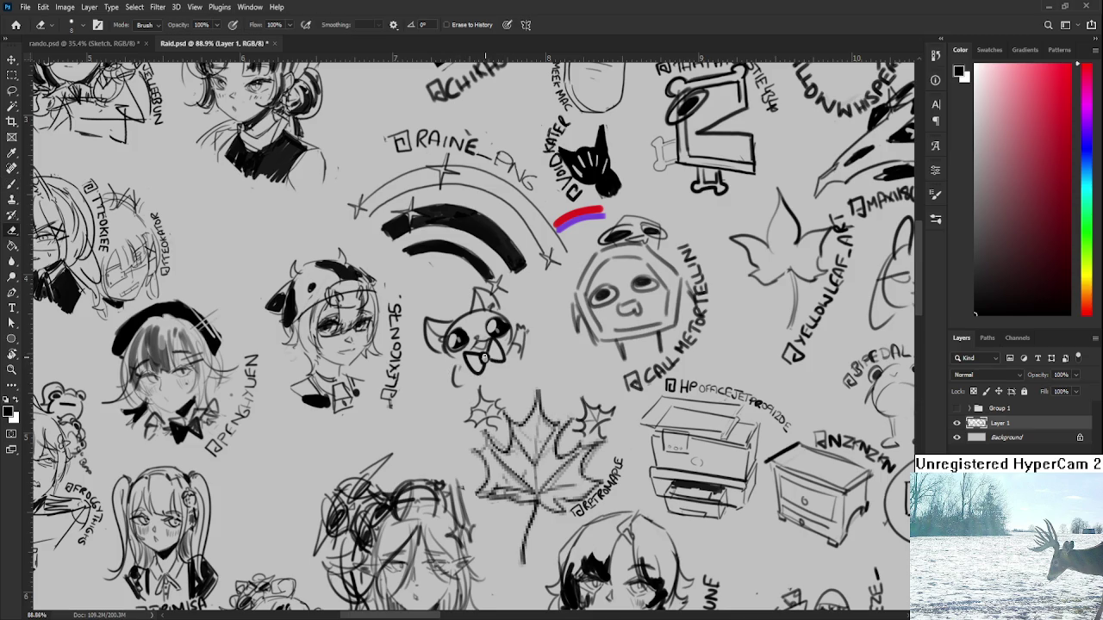
{"action": "key", "text": "b"}
{"action": "left_click_drag", "start_coordinate": [480, 356], "coordinate": [479, 364]}
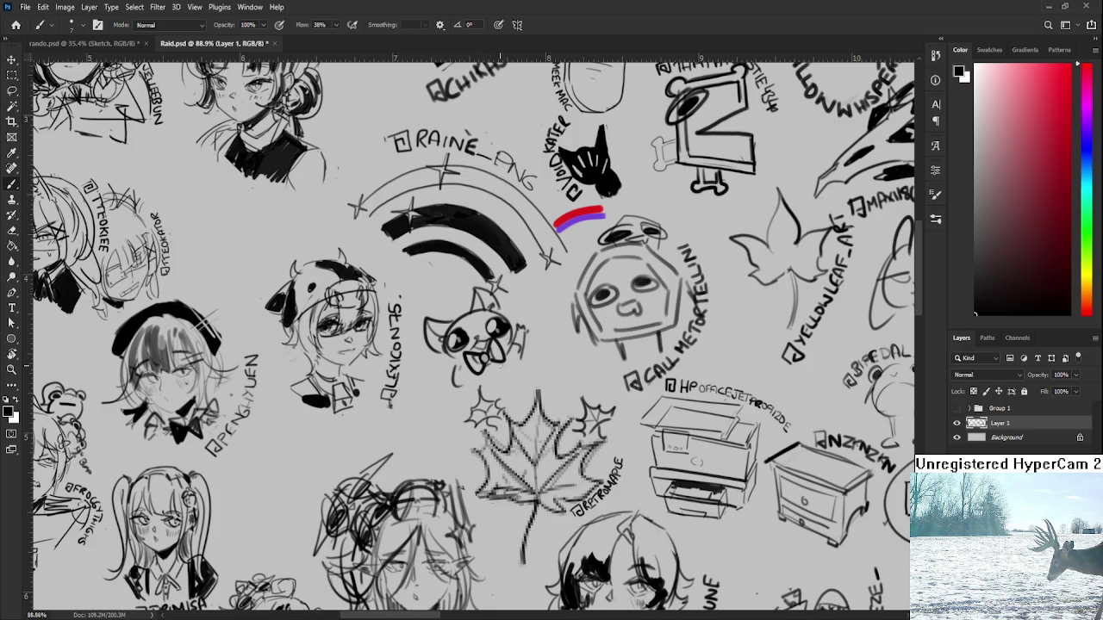
{"action": "left_click_drag", "start_coordinate": [486, 353], "coordinate": [498, 366]}
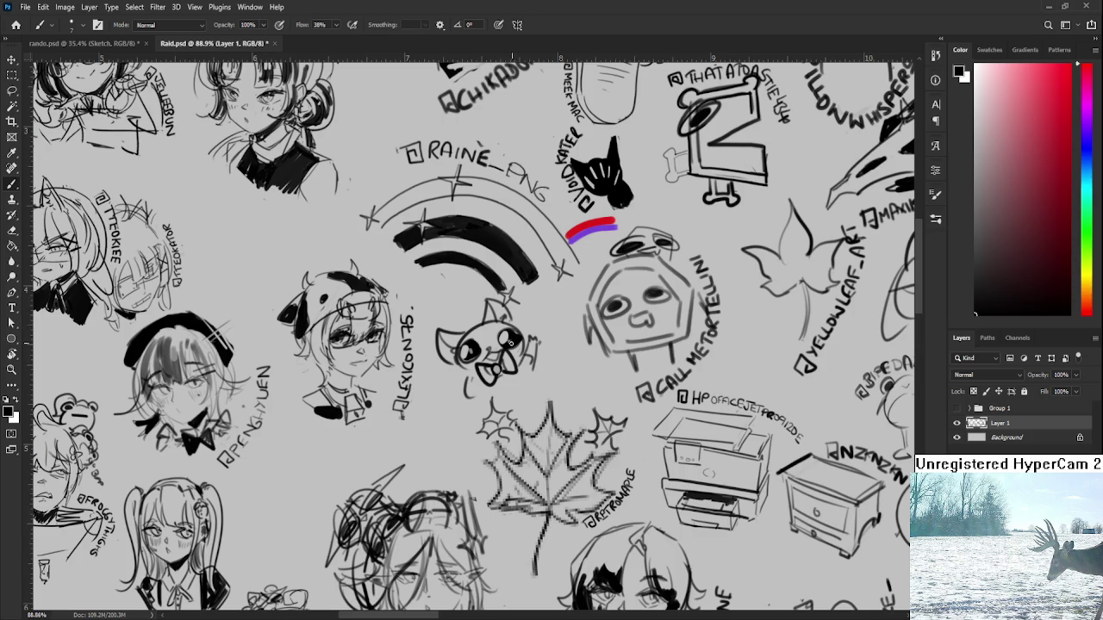
{"action": "key", "text": "e"}
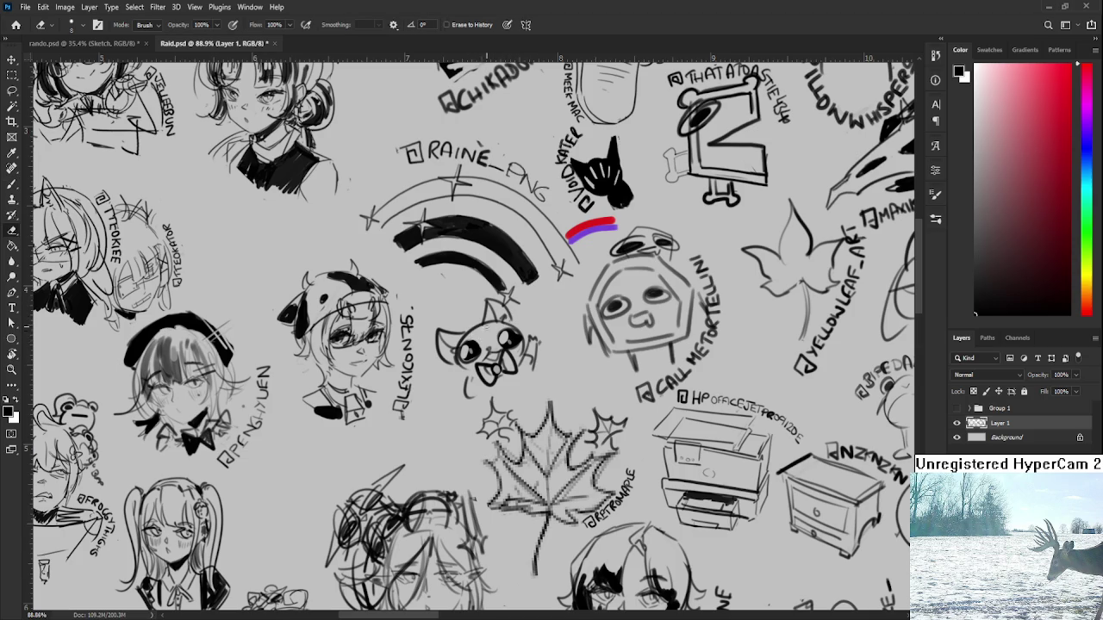
{"action": "left_click_drag", "start_coordinate": [507, 335], "coordinate": [527, 328]}
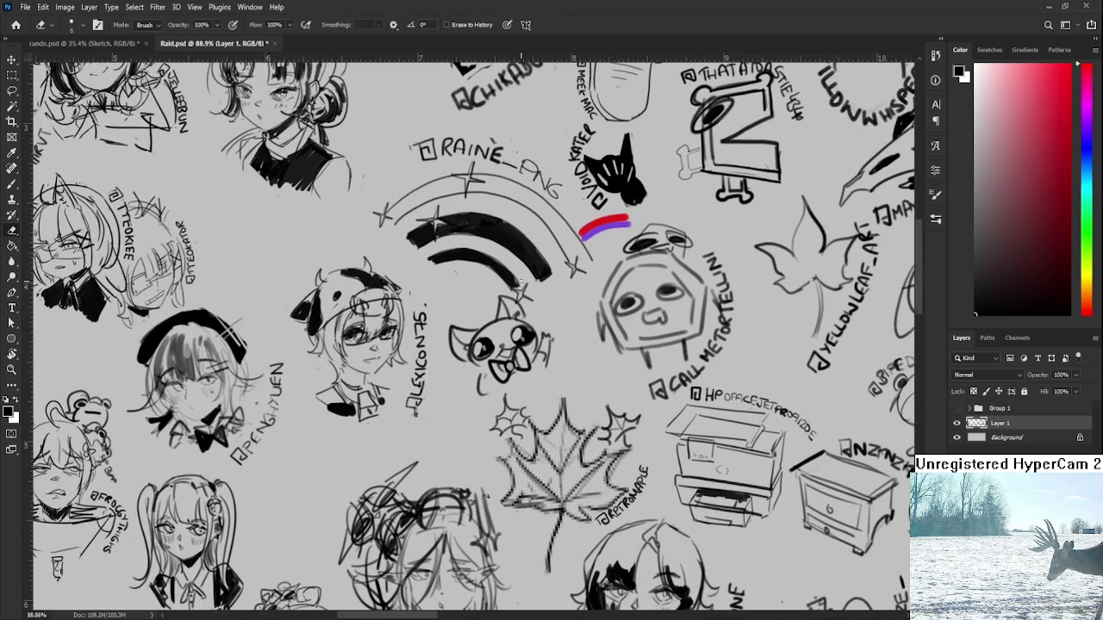
{"action": "key", "text": "b"}
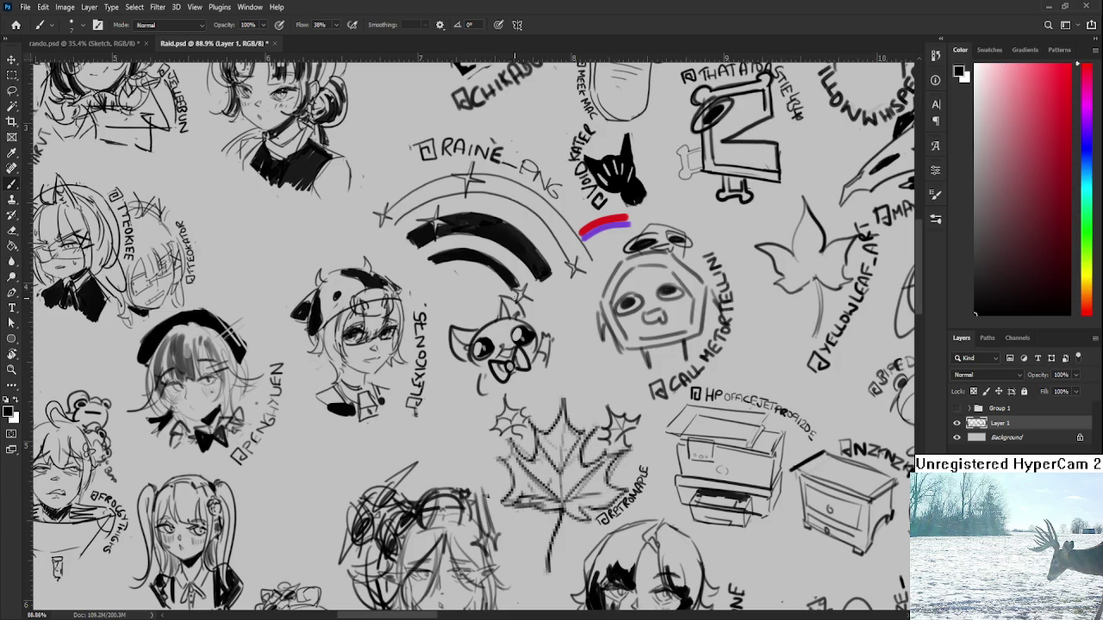
{"action": "key", "text": "e"}
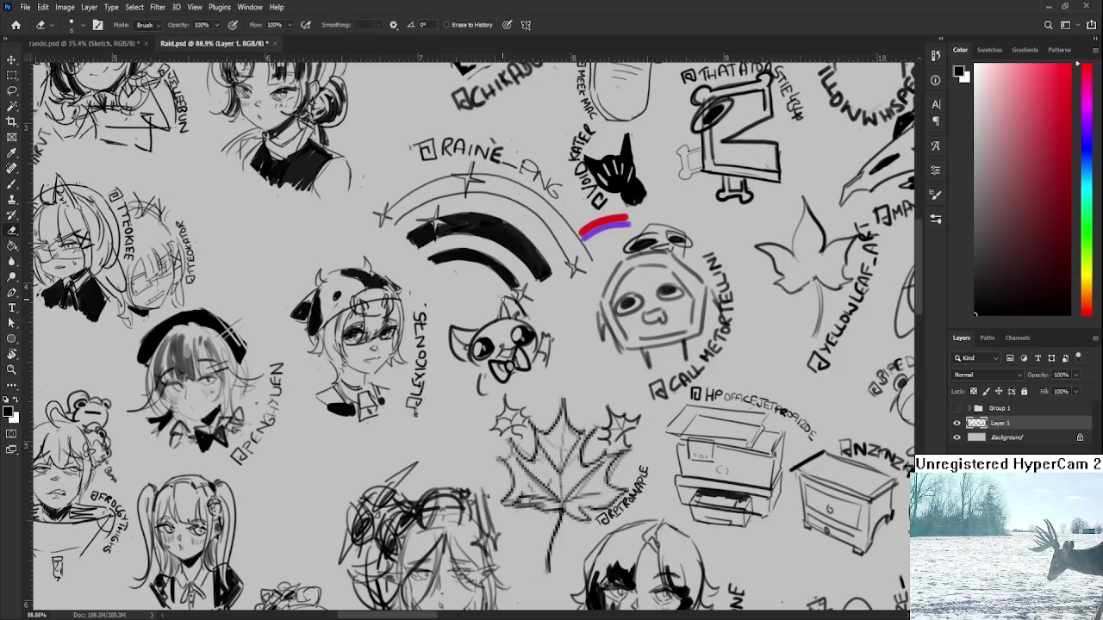
{"action": "key", "text": "b"}
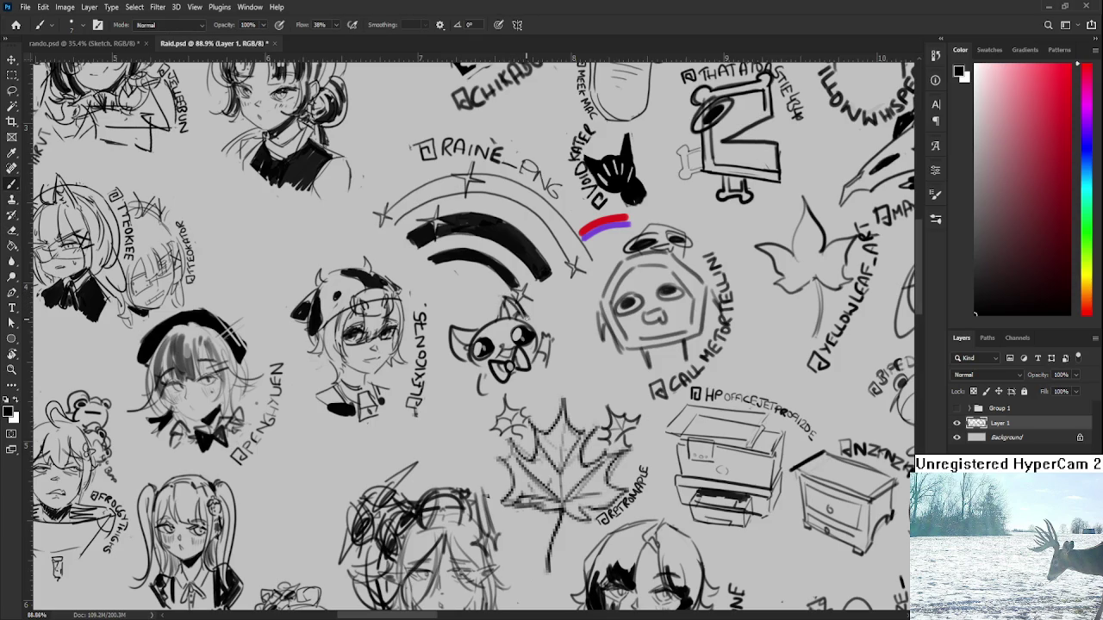
{"action": "key", "text": "e"}
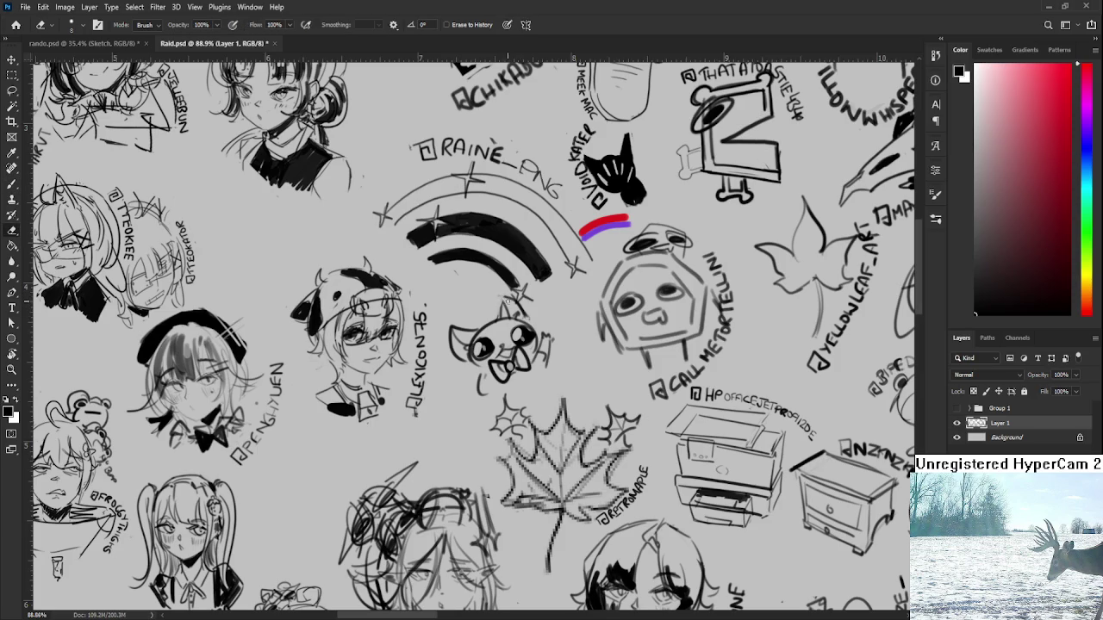
{"action": "key", "text": "b"}
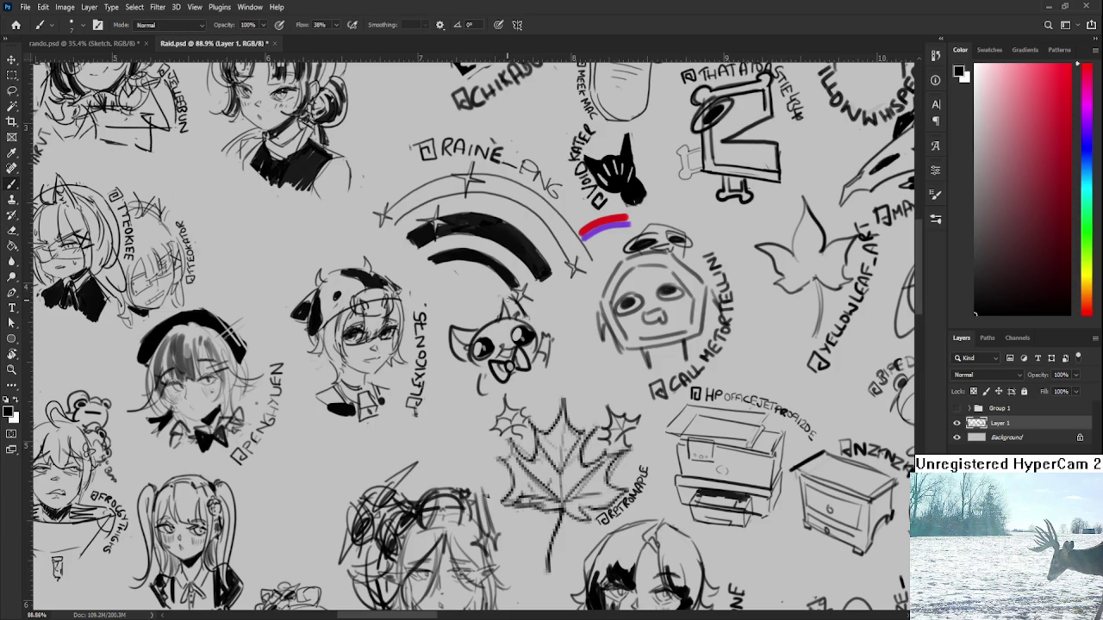
{"action": "key", "text": "e"}
{"action": "key", "text": "b"}
{"action": "mouse_move", "coordinate": [525, 356]}
{"action": "left_mouse_down"}
{"action": "mouse_move", "coordinate": [566, 354]}
{"action": "mouse_move", "coordinate": [568, 370]}
{"action": "left_mouse_up"}
{"action": "key", "text": "e"}
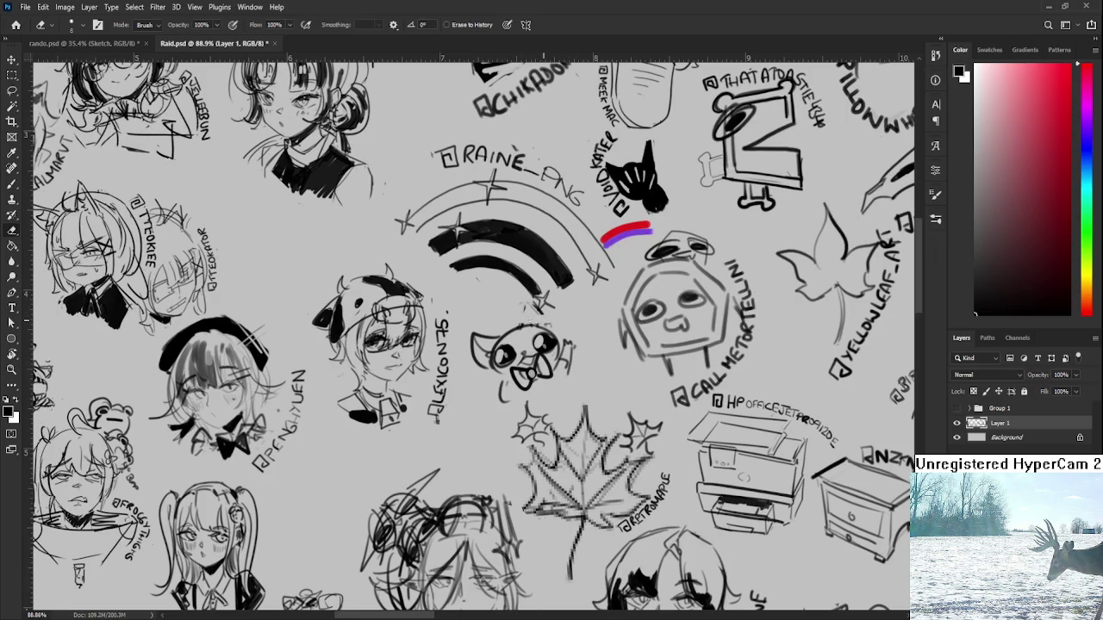
{"action": "key", "text": "b"}
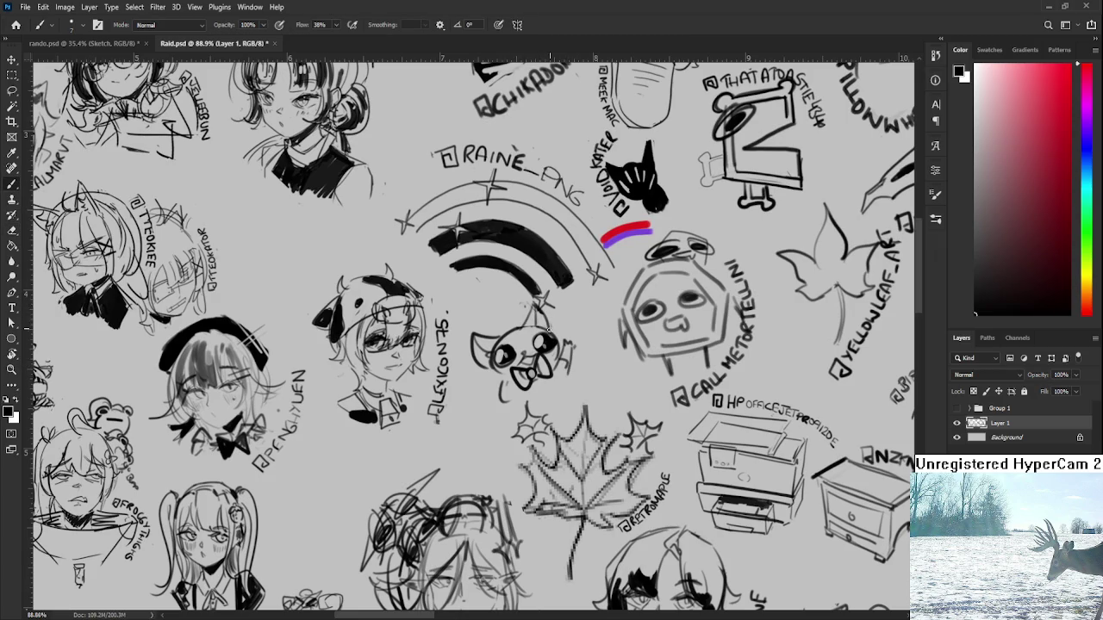
{"action": "scroll", "coordinate": [535, 357], "scroll_direction": "down", "scroll_amount": 1}
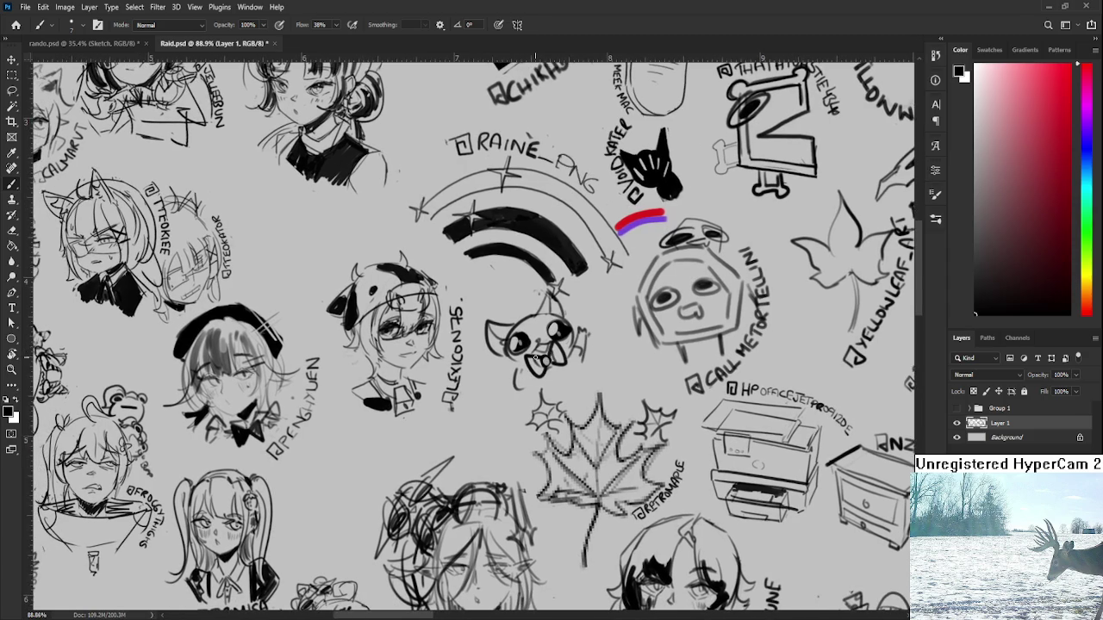
{"action": "scroll", "coordinate": [572, 347], "scroll_direction": "left", "scroll_amount": 1}
{"action": "scroll", "coordinate": [573, 347], "scroll_direction": "down", "scroll_amount": 1}
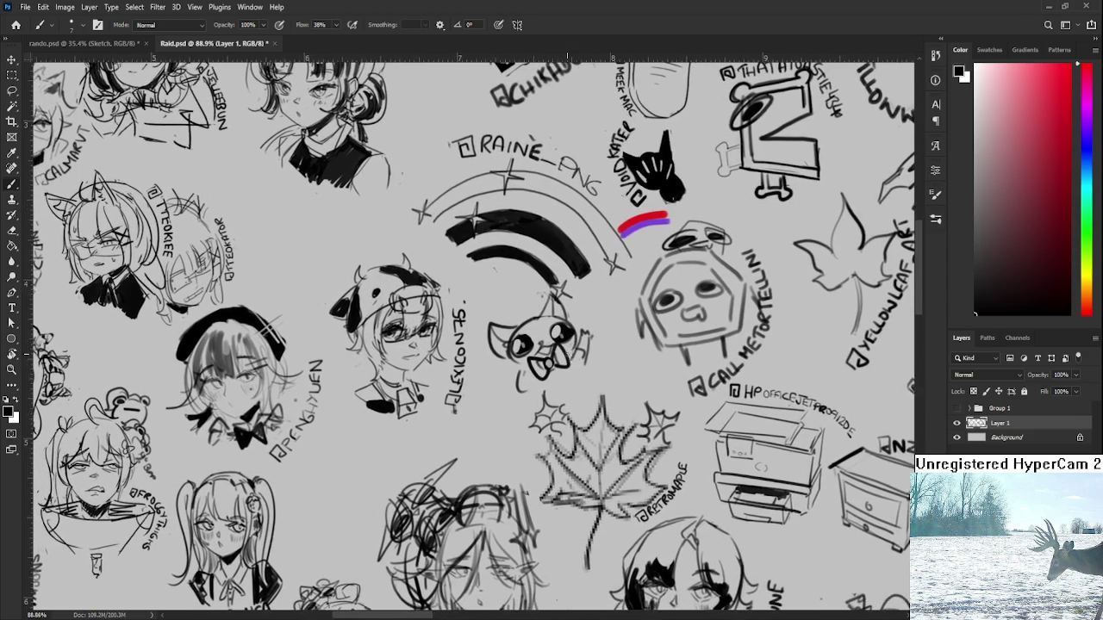
{"action": "scroll", "coordinate": [575, 370], "scroll_direction": "up", "scroll_amount": 1}
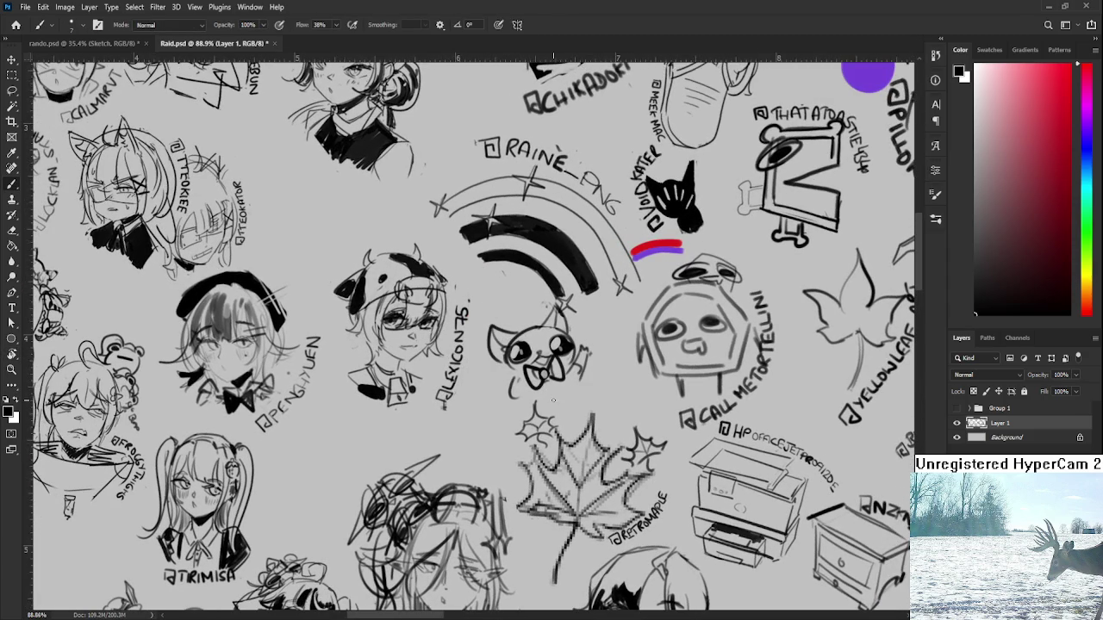
Step: Handwrite the artist's @ handle under the cat, rotating the view for lettering
{"action": "mouse_move", "coordinate": [559, 393]}
{"action": "left_mouse_down"}
{"action": "mouse_move", "coordinate": [560, 410]}
{"action": "mouse_move", "coordinate": [570, 357]}
{"action": "left_mouse_up"}
{"action": "key", "text": "r"}
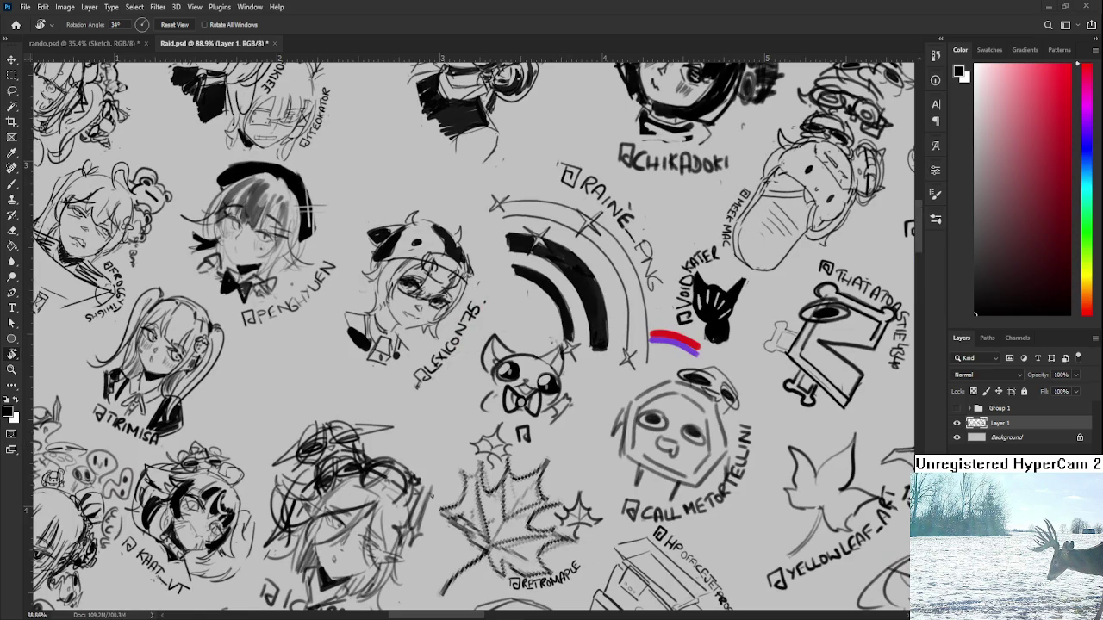
{"action": "key", "text": "b"}
{"action": "mouse_move", "coordinate": [534, 429]}
{"action": "left_mouse_down"}
{"action": "mouse_move", "coordinate": [543, 442]}
{"action": "mouse_move", "coordinate": [564, 431]}
{"action": "left_mouse_up"}
{"action": "mouse_move", "coordinate": [561, 424]}
{"action": "left_mouse_down"}
{"action": "mouse_move", "coordinate": [569, 436]}
{"action": "mouse_move", "coordinate": [600, 405]}
{"action": "mouse_move", "coordinate": [607, 323]}
{"action": "left_mouse_up"}
{"action": "key", "text": "r"}
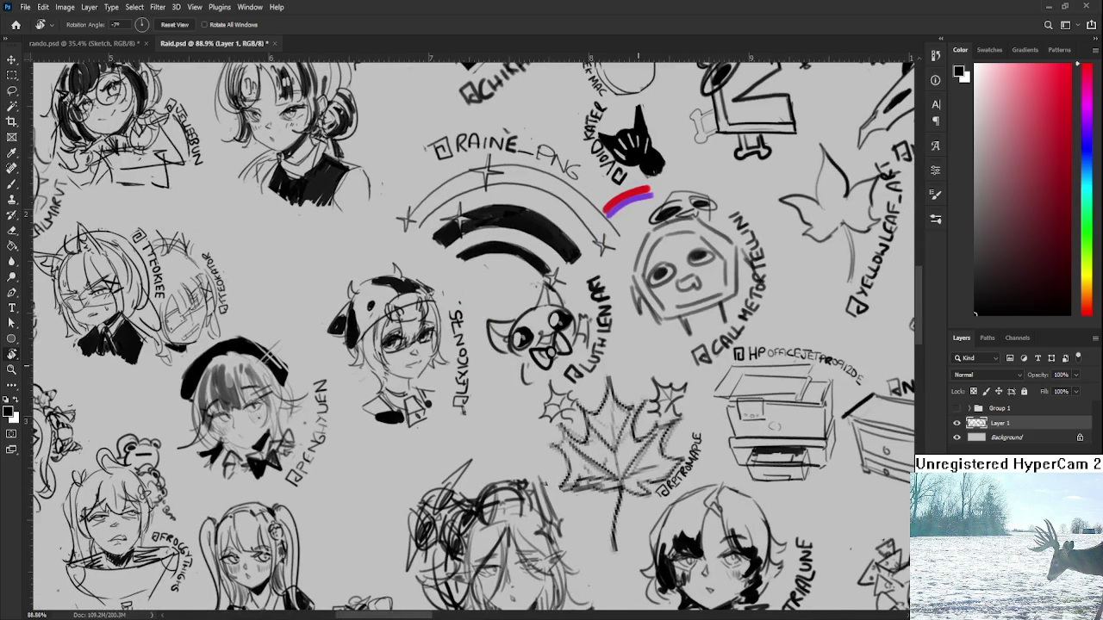
{"action": "scroll", "coordinate": [638, 366], "scroll_direction": "down", "scroll_amount": 3}
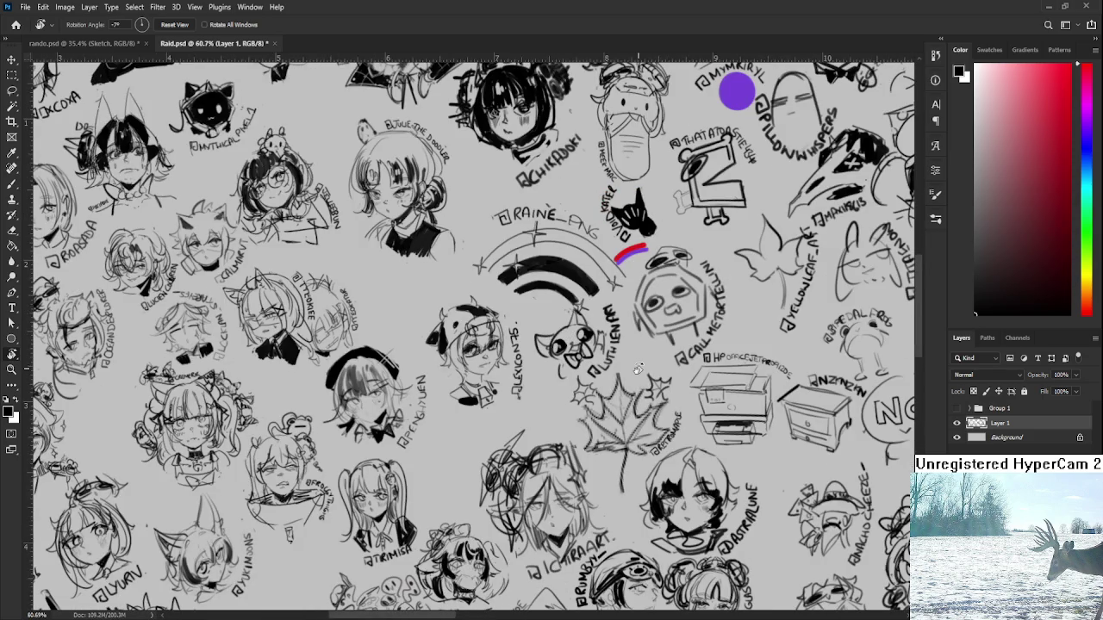
{"action": "scroll", "coordinate": [636, 368], "scroll_direction": "up", "scroll_amount": 4}
Step: Touch up the handle lettering, alternating between brush and eraser
{"action": "key", "text": "e"}
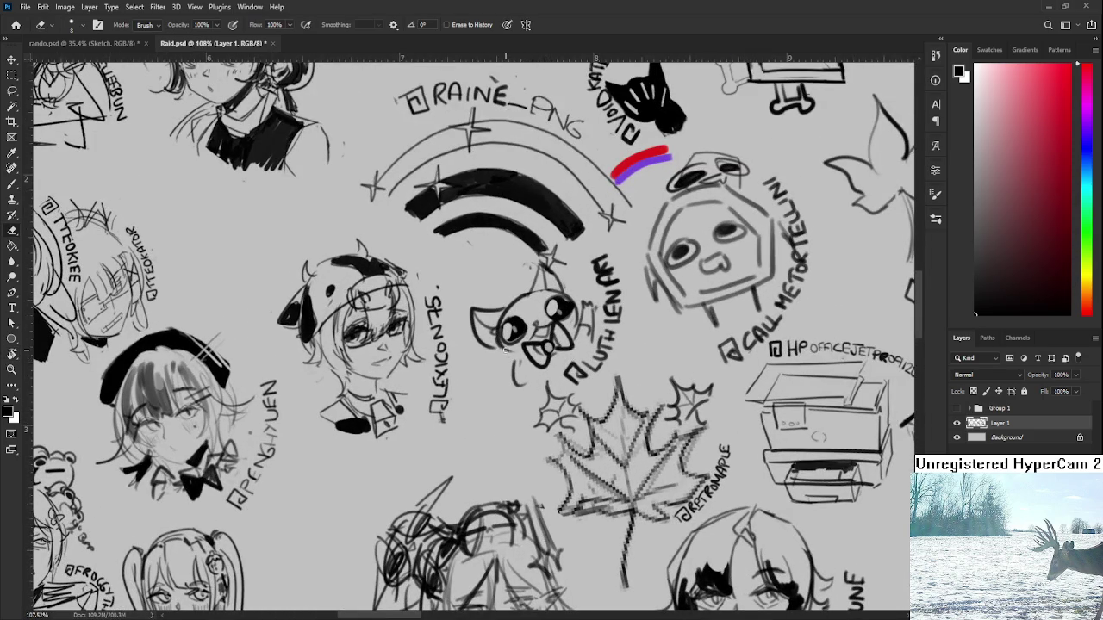
{"action": "key", "text": "b"}
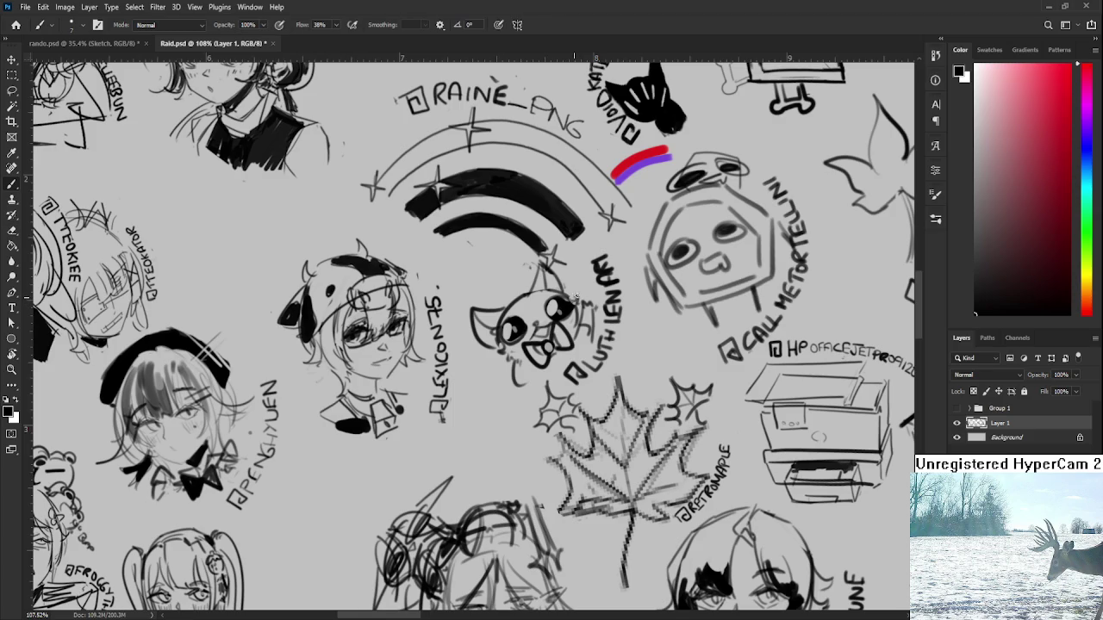
{"action": "left_click_drag", "start_coordinate": [565, 296], "coordinate": [574, 327]}
{"action": "key", "text": "e"}
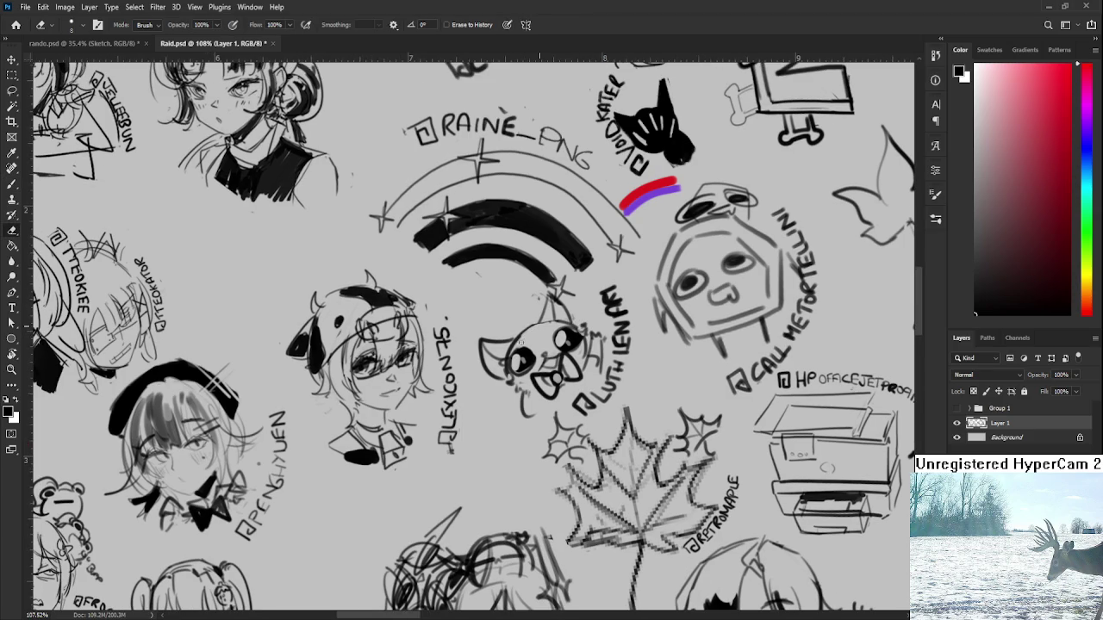
{"action": "scroll", "coordinate": [568, 334], "scroll_direction": "down", "scroll_amount": 2}
{"action": "scroll", "coordinate": [569, 334], "scroll_direction": "down", "scroll_amount": 2}
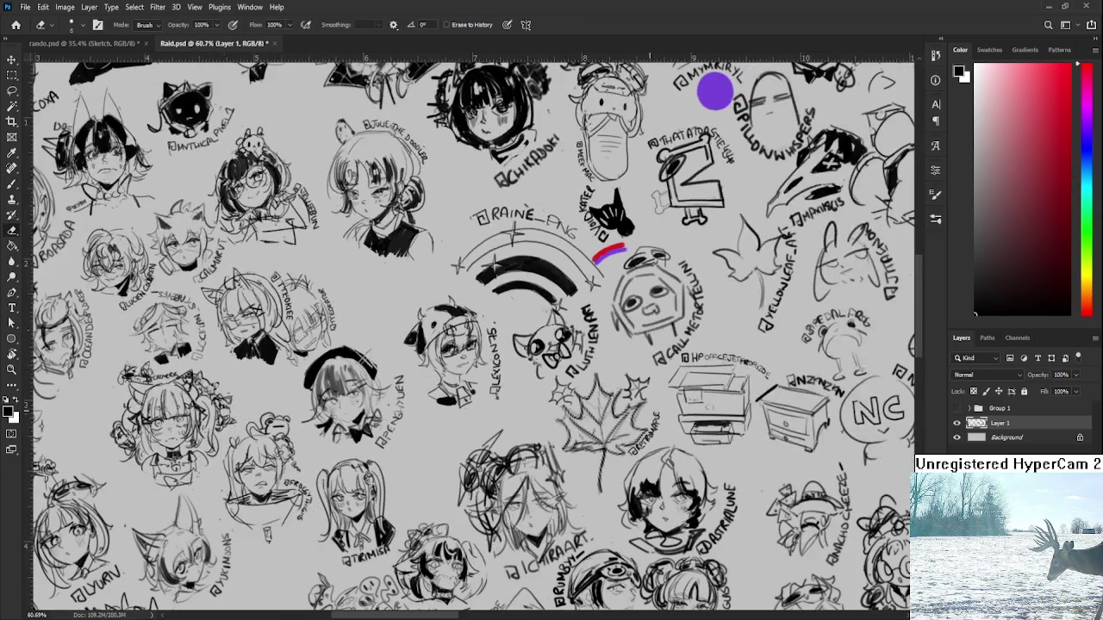
Step: Save Raid.psd and rotate the canvas view back to upright
{"action": "key", "text": "ctrl+s"}
{"action": "key", "text": "r"}
{"action": "left_click_drag", "start_coordinate": [617, 319], "coordinate": [680, 351]}
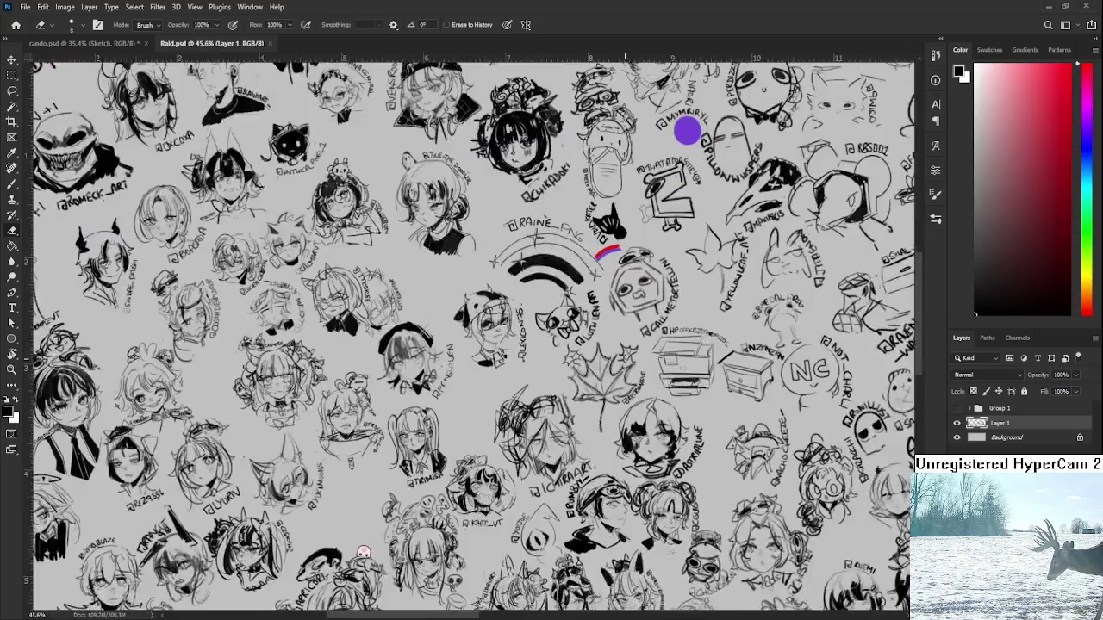
{"action": "scroll", "coordinate": [680, 351], "scroll_direction": "up", "scroll_amount": 2}
{"action": "scroll", "coordinate": [680, 351], "scroll_direction": "down", "scroll_amount": 2}
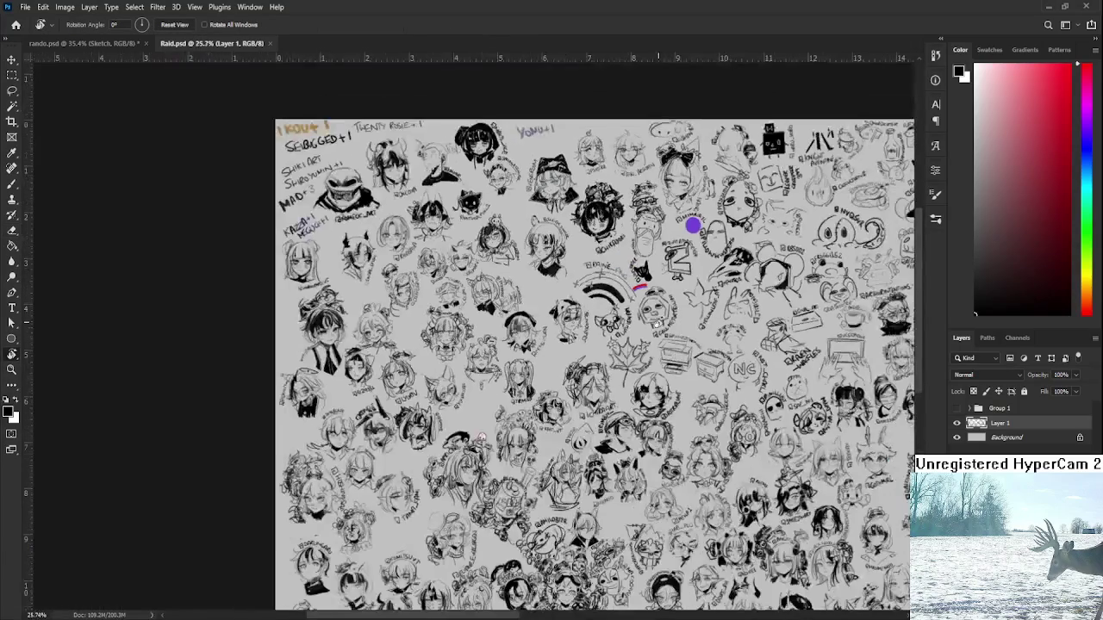
{"action": "scroll", "coordinate": [569, 352], "scroll_direction": "up", "scroll_amount": 1}
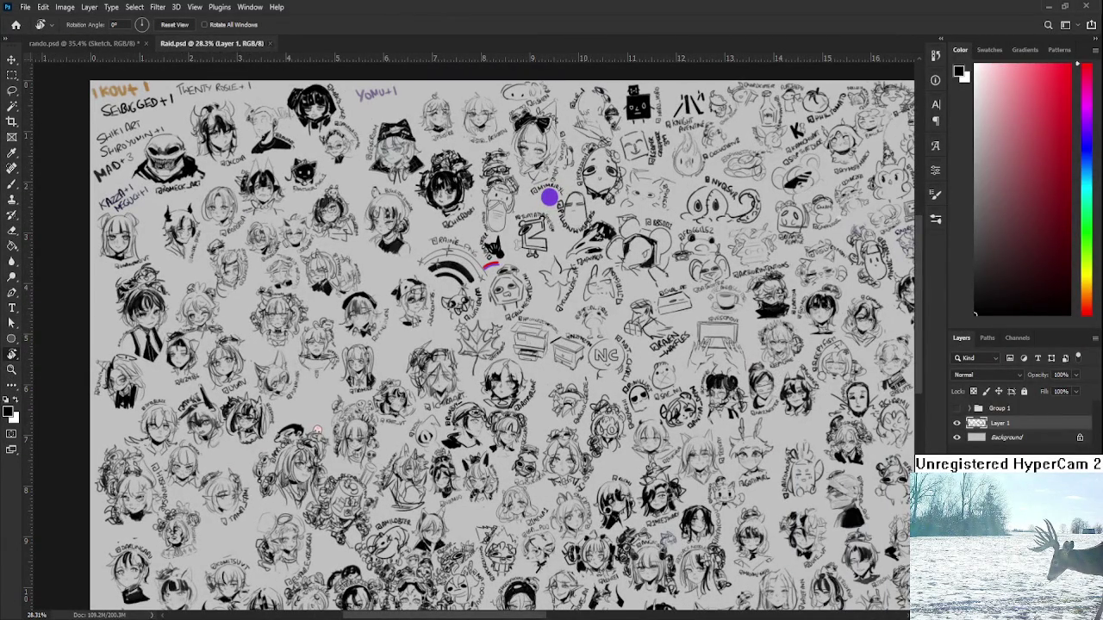
Step: Close Raid.psd, look over rando.psd, and return to the Home screen
{"action": "key", "text": "ctrl+w"}
{"action": "scroll", "coordinate": [543, 325], "scroll_direction": "up", "scroll_amount": 2}
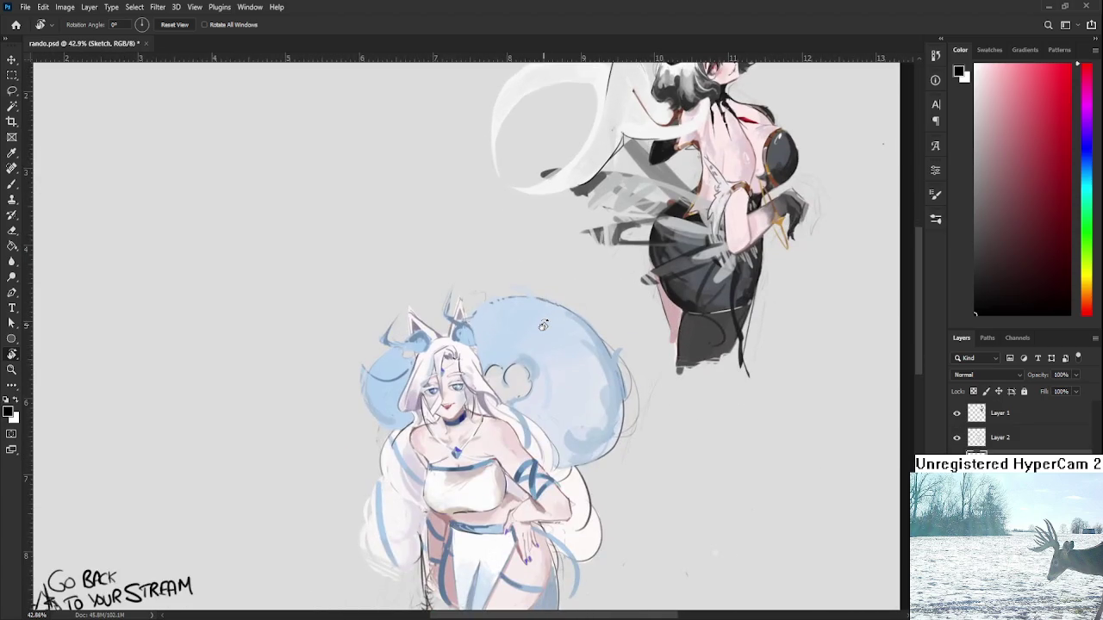
{"action": "scroll", "coordinate": [543, 325], "scroll_direction": "down", "scroll_amount": 1}
{"action": "scroll", "coordinate": [543, 325], "scroll_direction": "down", "scroll_amount": 1}
{"action": "scroll", "coordinate": [543, 327], "scroll_direction": "down", "scroll_amount": 1}
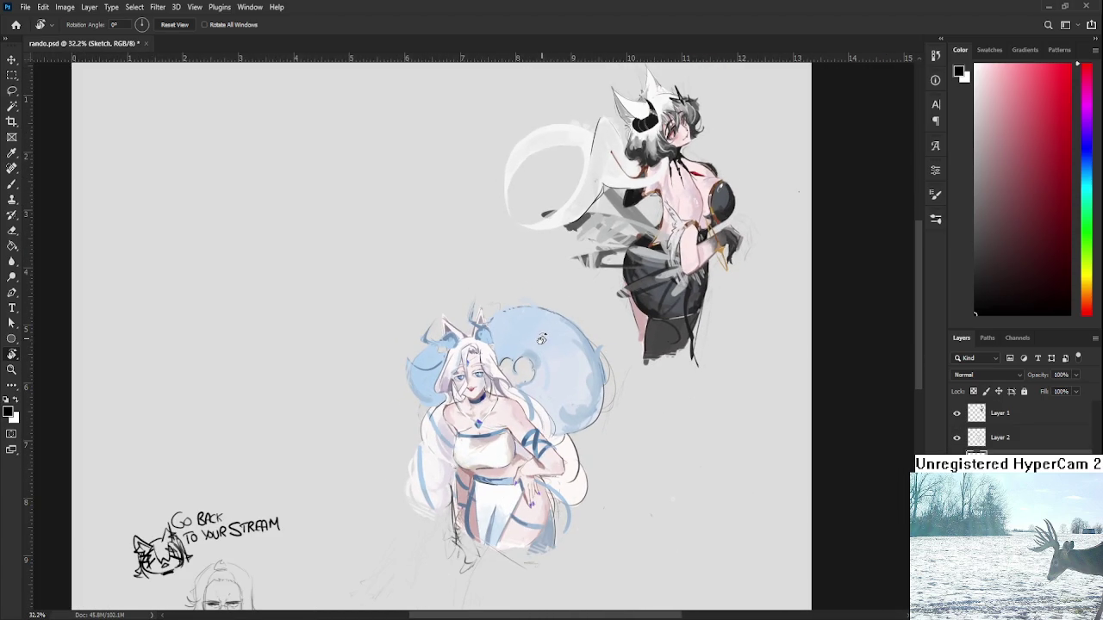
{"action": "left_click_drag", "start_coordinate": [541, 338], "coordinate": [571, 467]}
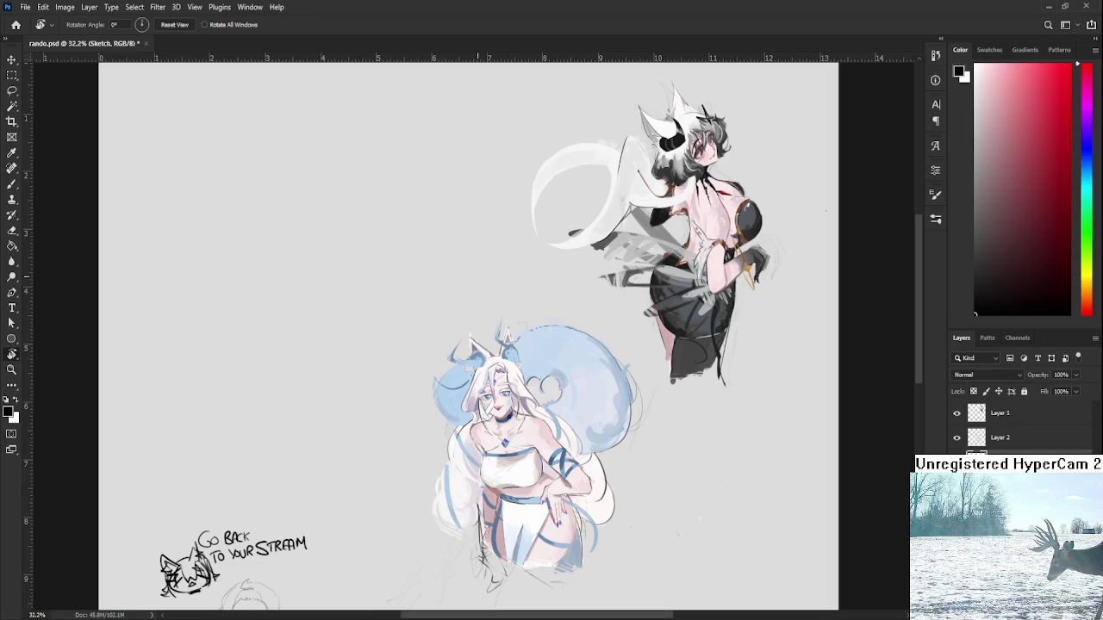
{"action": "left_click_drag", "start_coordinate": [453, 275], "coordinate": [514, 290]}
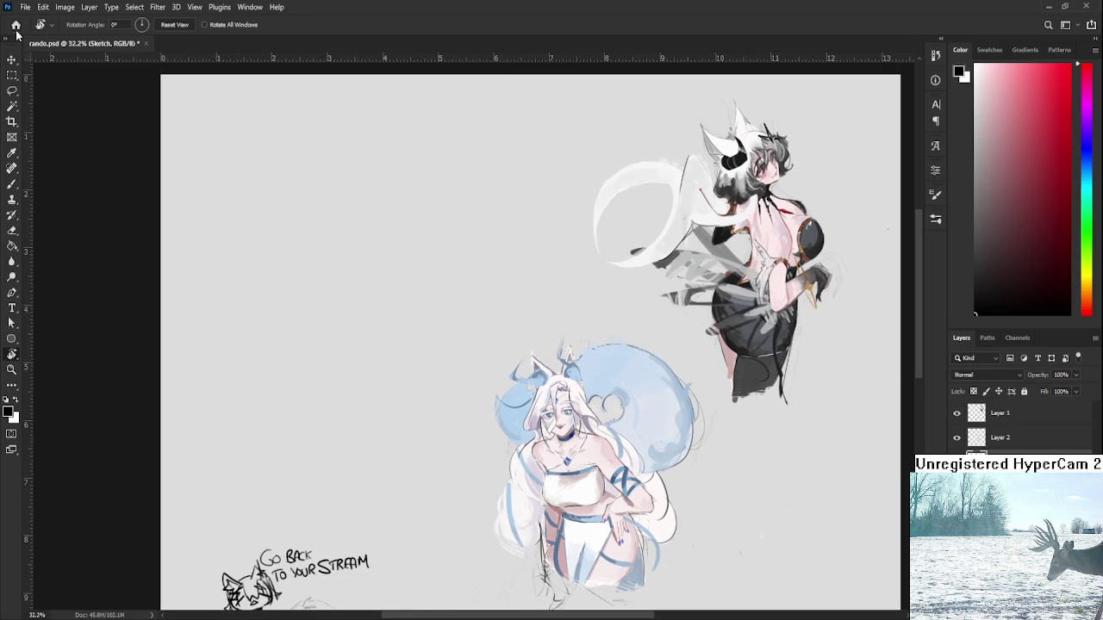
{"action": "left_click", "coordinate": [15, 26]}
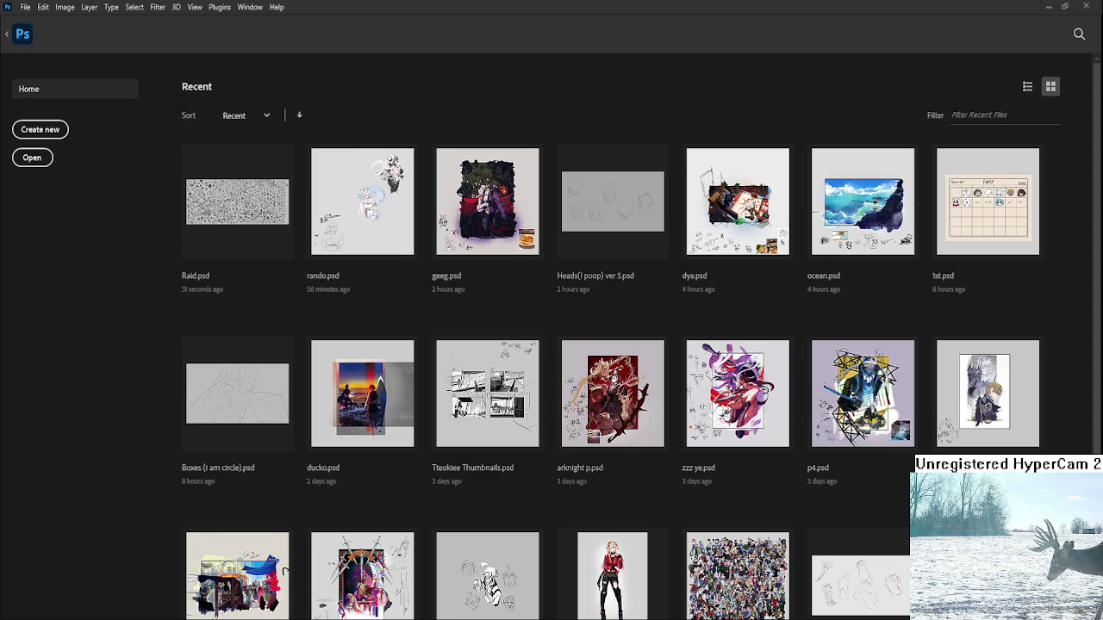
Step: Briefly view and close geeg.psd, then open arknight p.psd from Recent files
{"action": "left_click", "coordinate": [505, 226]}
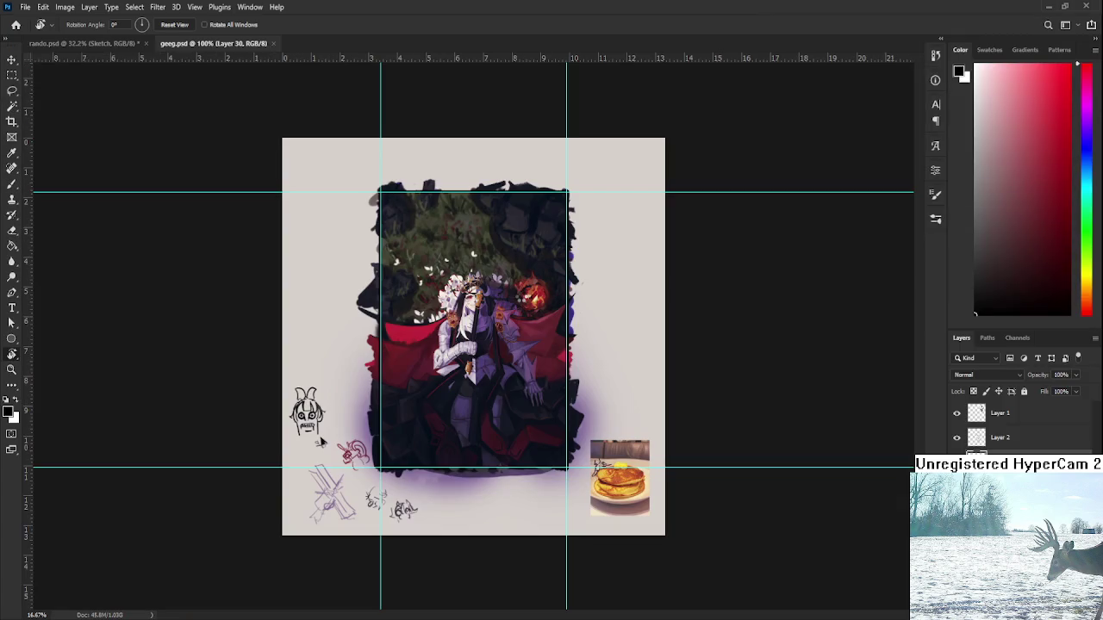
{"action": "scroll", "coordinate": [522, 301], "scroll_direction": "up", "scroll_amount": 2}
{"action": "scroll", "coordinate": [521, 302], "scroll_direction": "up", "scroll_amount": 3}
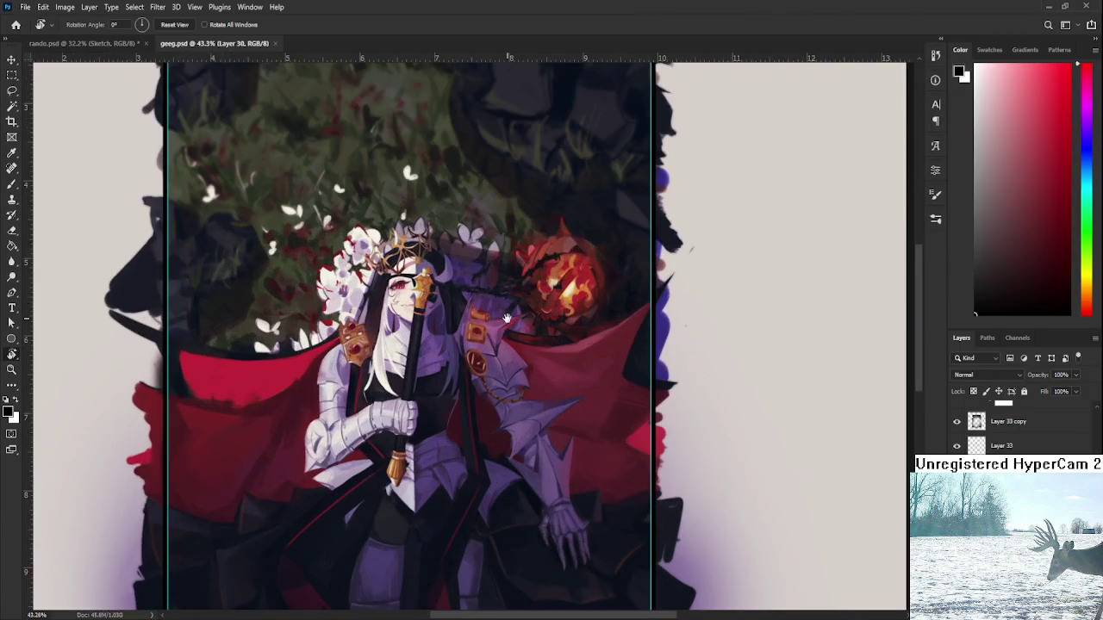
{"action": "scroll", "coordinate": [597, 241], "scroll_direction": "down", "scroll_amount": 3}
{"action": "left_click_drag", "start_coordinate": [291, 447], "coordinate": [278, 498]}
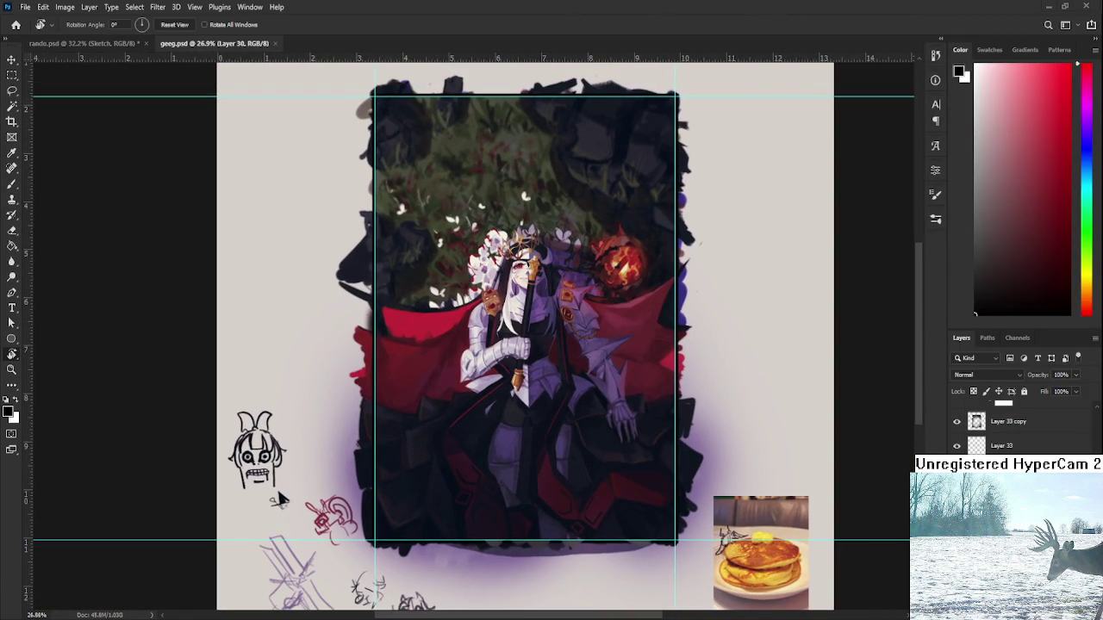
{"action": "left_click", "coordinate": [274, 43]}
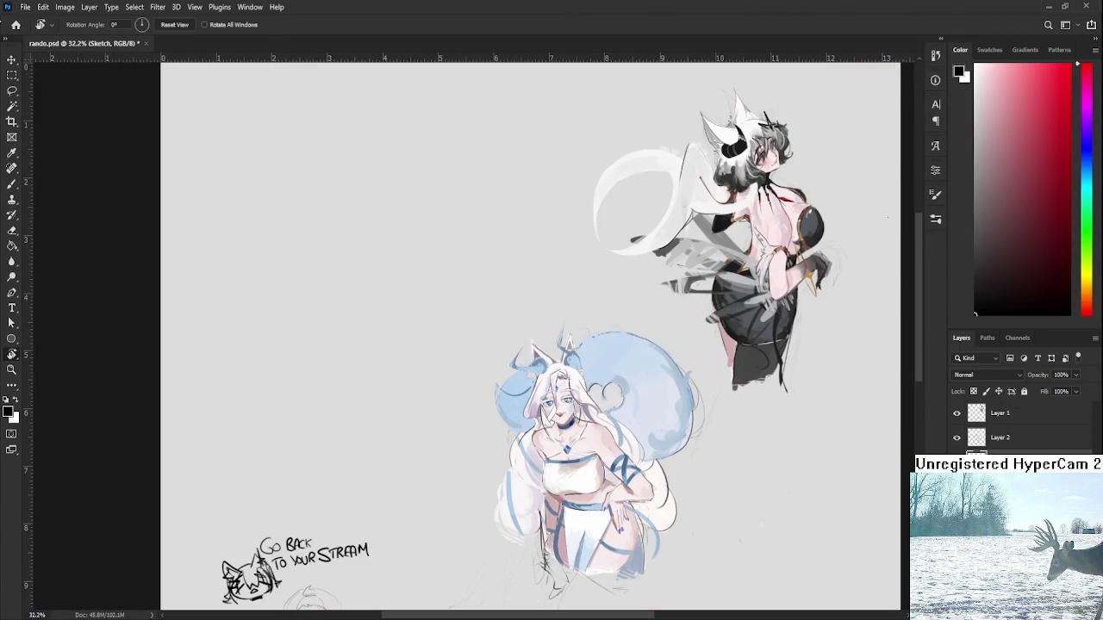
{"action": "left_click", "coordinate": [19, 24]}
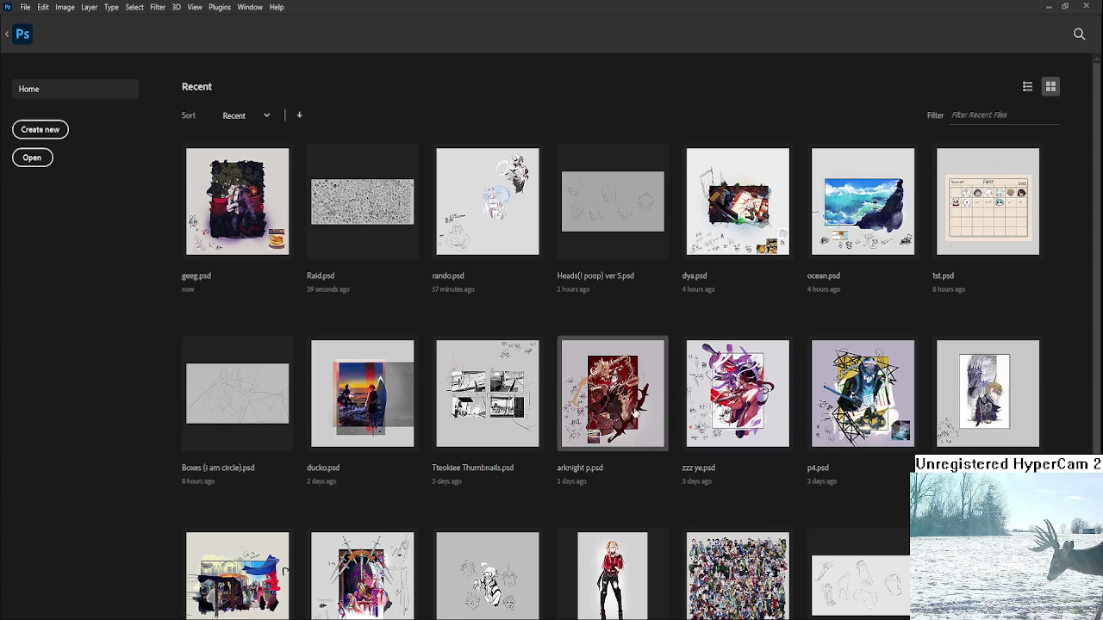
{"action": "left_click", "coordinate": [636, 408]}
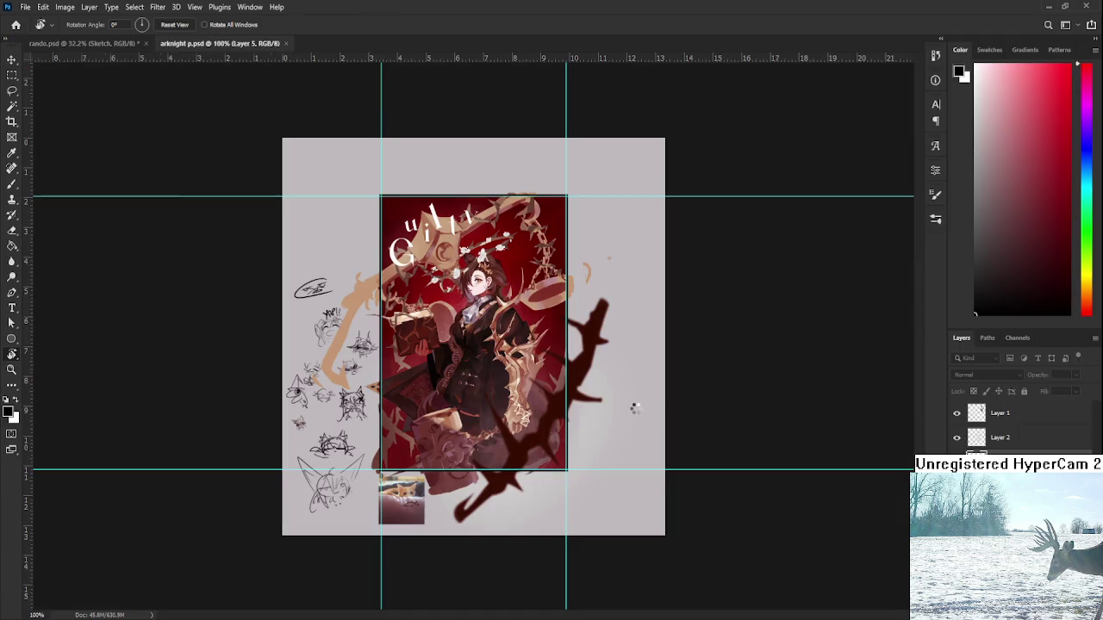
Step: Zoom and pan around arknight p.psd to view the top of the artwork
{"action": "scroll", "coordinate": [484, 356], "scroll_direction": "up", "scroll_amount": 3}
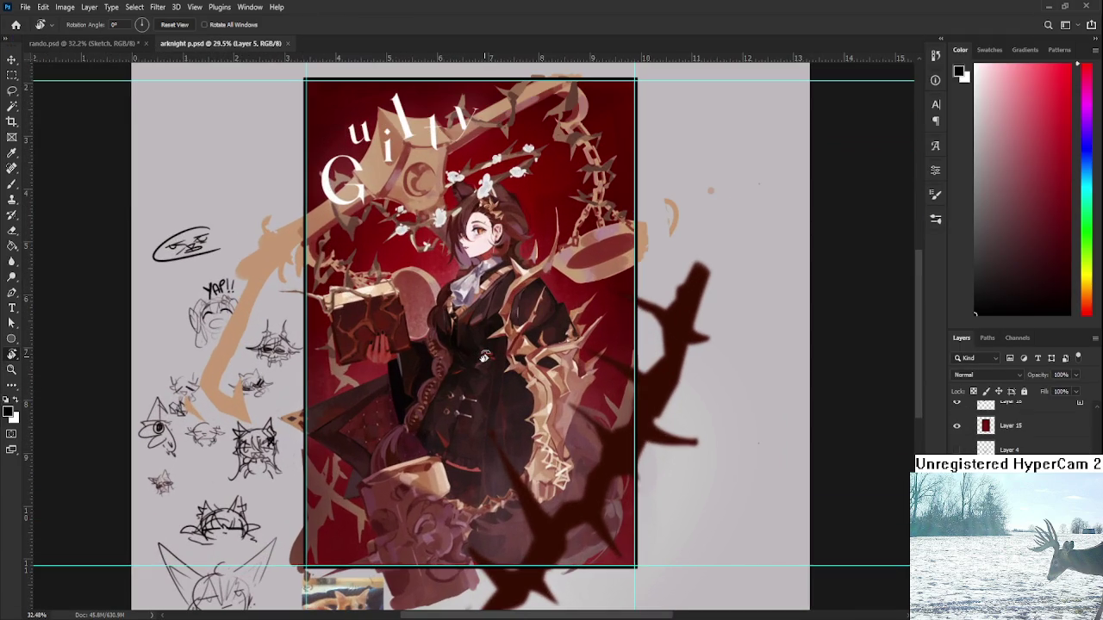
{"action": "scroll", "coordinate": [484, 356], "scroll_direction": "up", "scroll_amount": 2}
{"action": "scroll", "coordinate": [484, 355], "scroll_direction": "down", "scroll_amount": 1}
{"action": "scroll", "coordinate": [484, 356], "scroll_direction": "down", "scroll_amount": 2}
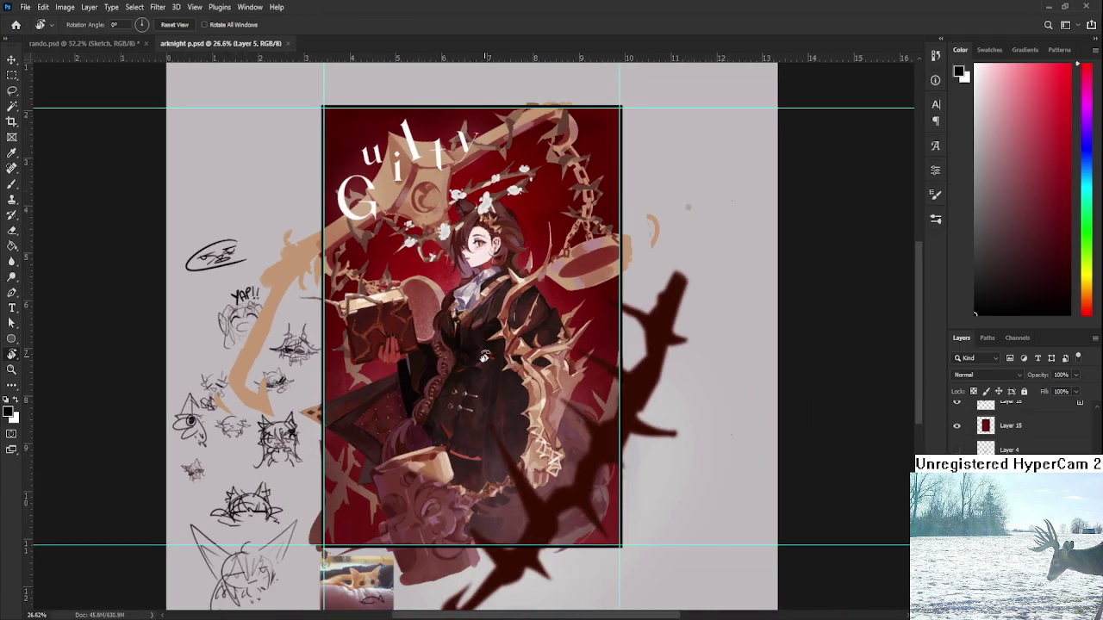
{"action": "left_click_drag", "start_coordinate": [485, 356], "coordinate": [536, 372]}
{"action": "scroll", "coordinate": [536, 372], "scroll_direction": "up", "scroll_amount": 3}
{"action": "scroll", "coordinate": [542, 328], "scroll_direction": "up", "scroll_amount": 3}
{"action": "scroll", "coordinate": [568, 275], "scroll_direction": "up", "scroll_amount": 2}
{"action": "scroll", "coordinate": [590, 248], "scroll_direction": "up", "scroll_amount": 1}
{"action": "left_click_drag", "start_coordinate": [590, 249], "coordinate": [594, 391]}
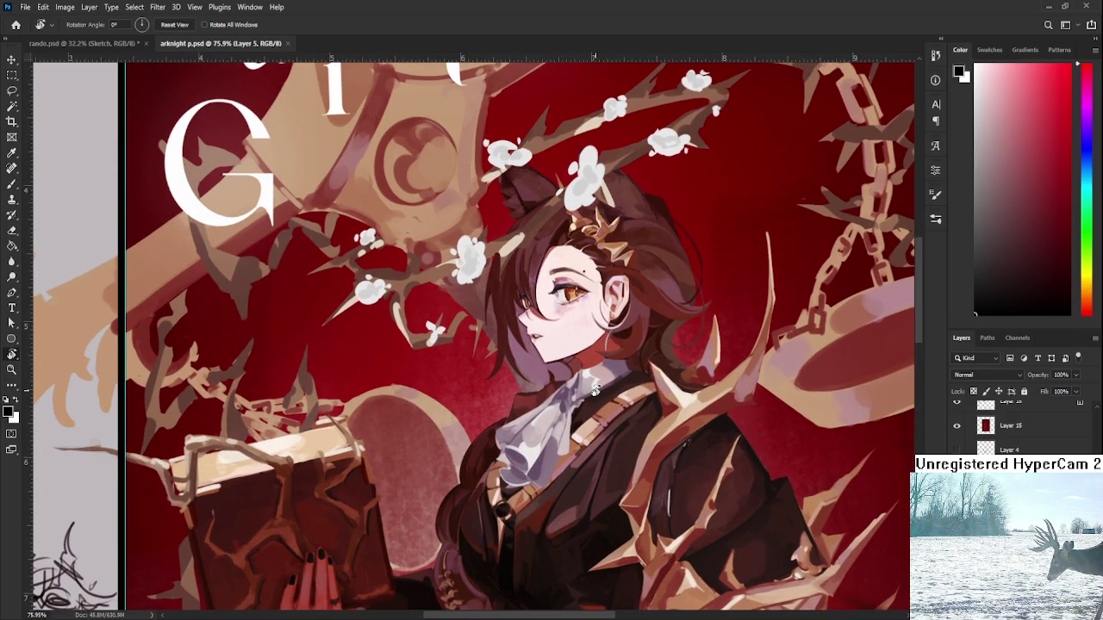
Step: Pan across the rest of the artwork, then close arknight p.psd and return Home
{"action": "scroll", "coordinate": [600, 387], "scroll_direction": "down", "scroll_amount": 2}
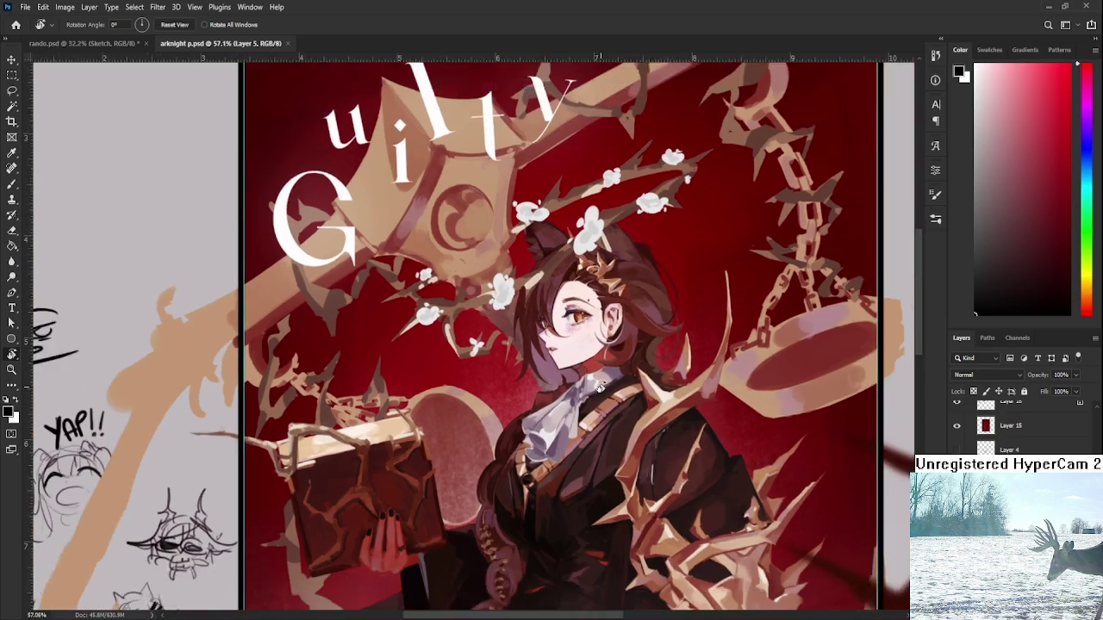
{"action": "scroll", "coordinate": [600, 379], "scroll_direction": "down", "scroll_amount": 2}
{"action": "scroll", "coordinate": [603, 345], "scroll_direction": "down", "scroll_amount": 2}
{"action": "scroll", "coordinate": [604, 305], "scroll_direction": "down", "scroll_amount": 1}
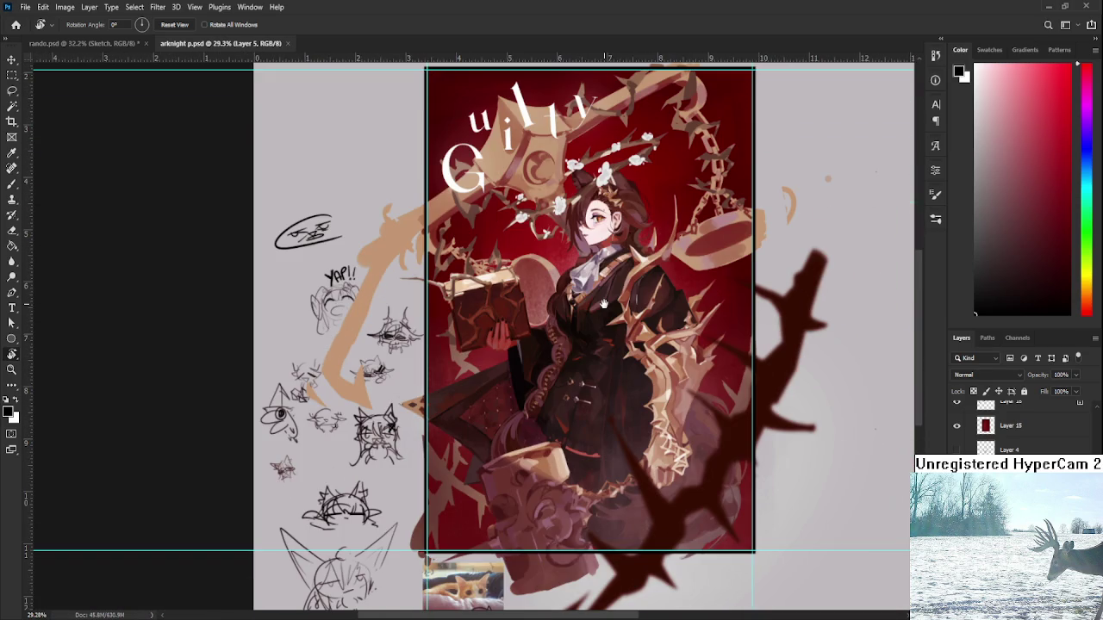
{"action": "left_click_drag", "start_coordinate": [604, 304], "coordinate": [592, 336]}
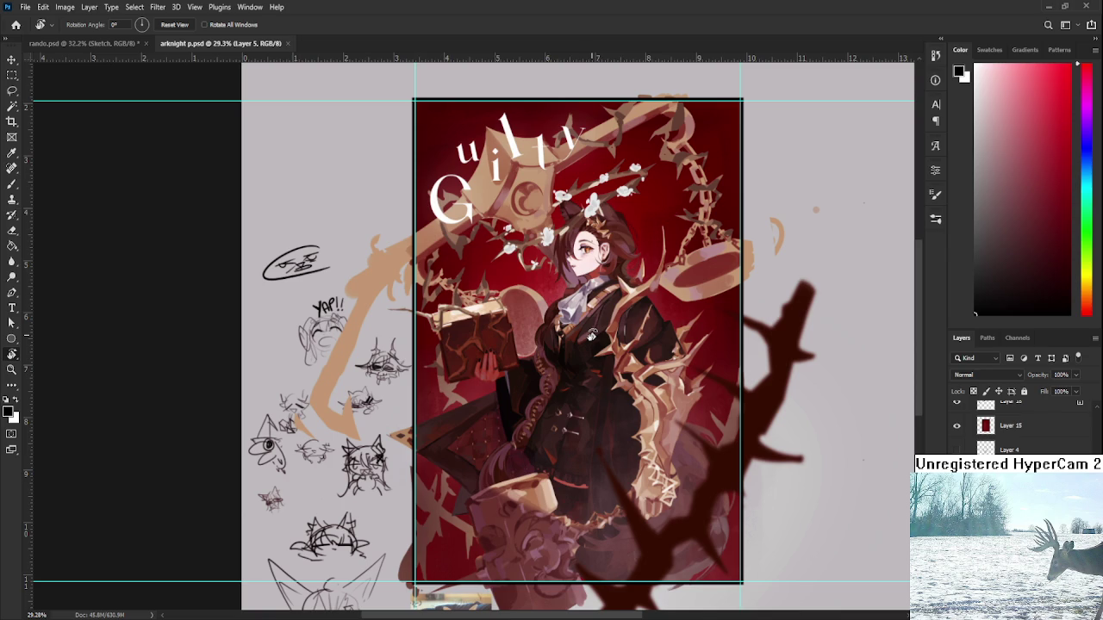
{"action": "left_click_drag", "start_coordinate": [598, 394], "coordinate": [566, 390]}
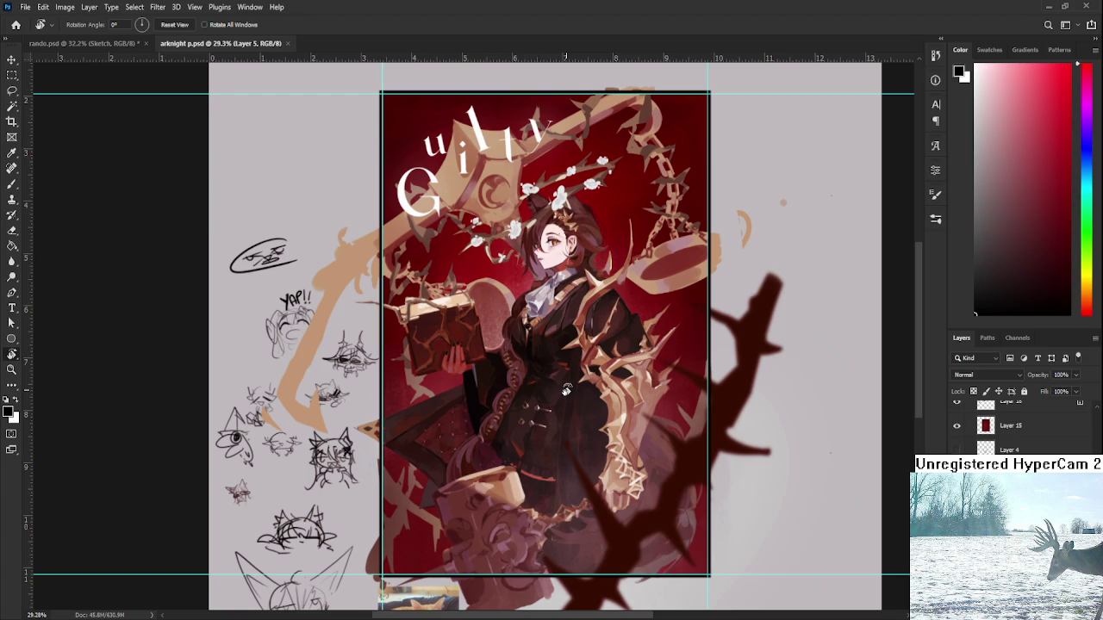
{"action": "scroll", "coordinate": [606, 379], "scroll_direction": "down", "scroll_amount": 1}
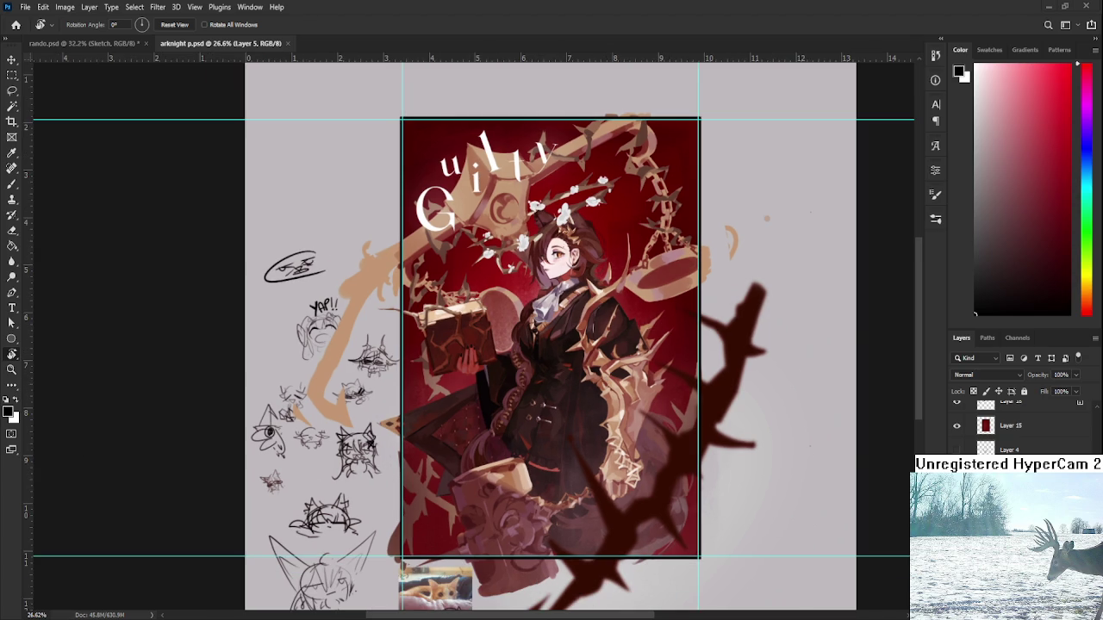
{"action": "left_click", "coordinate": [288, 42]}
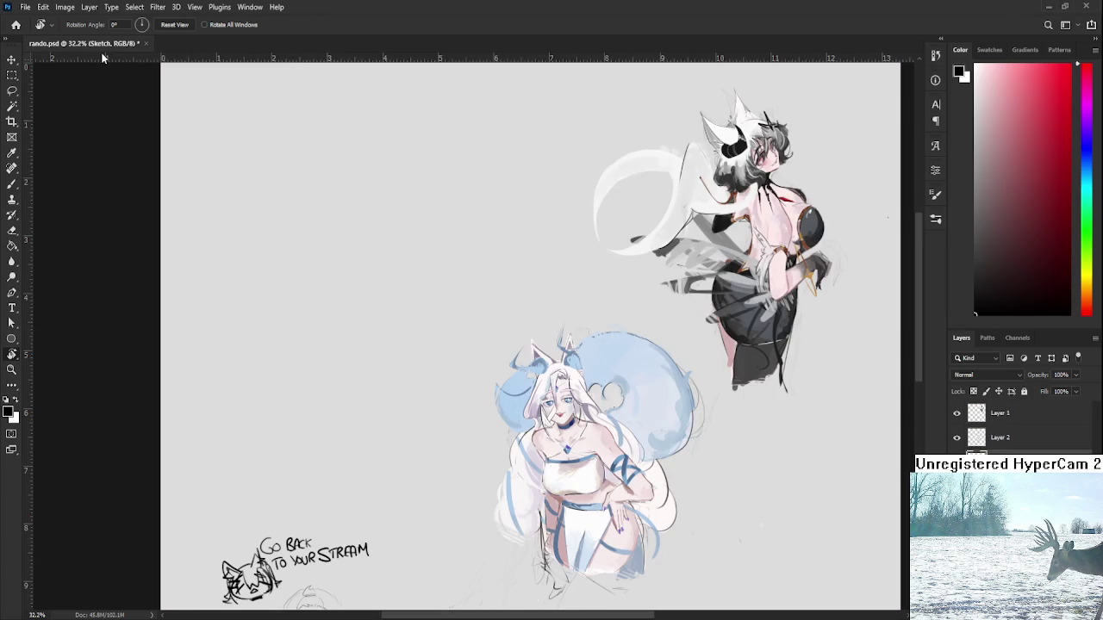
{"action": "left_click", "coordinate": [14, 25]}
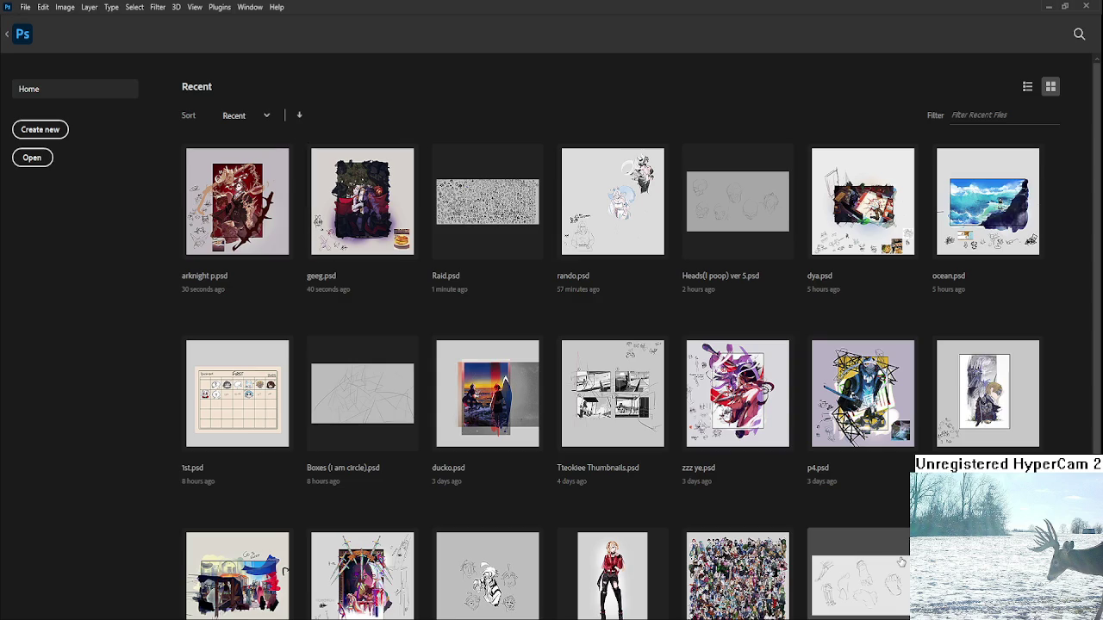
Step: Back in rando.psd, paste the Pokémon starters image onto the canvas
{"action": "scroll", "coordinate": [749, 557], "scroll_direction": "down", "scroll_amount": 2}
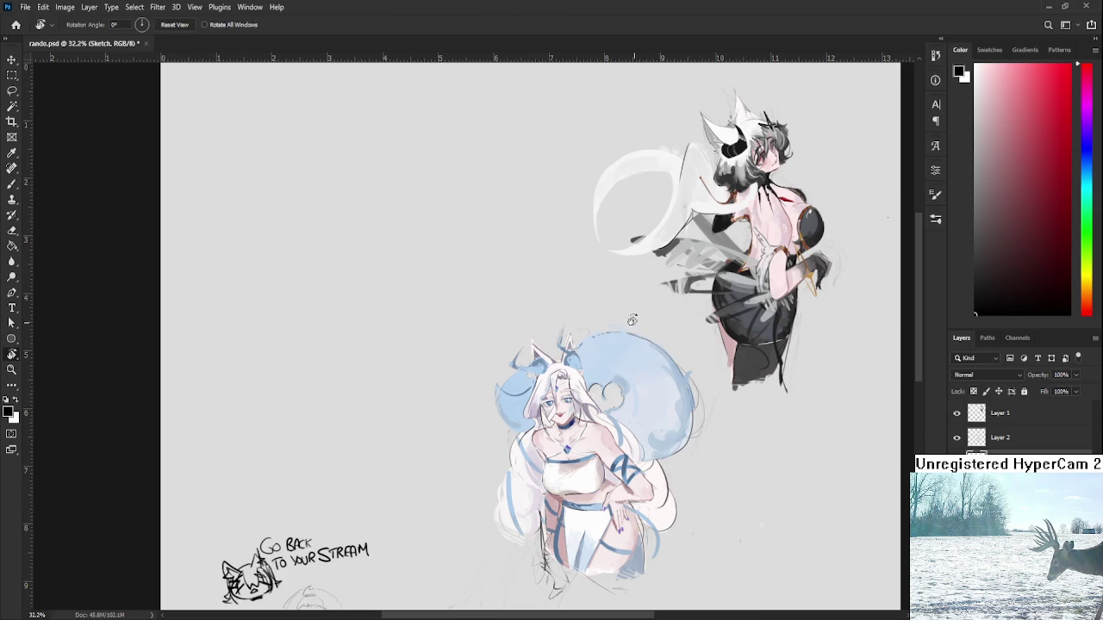
{"action": "key", "text": "ctrl+v"}
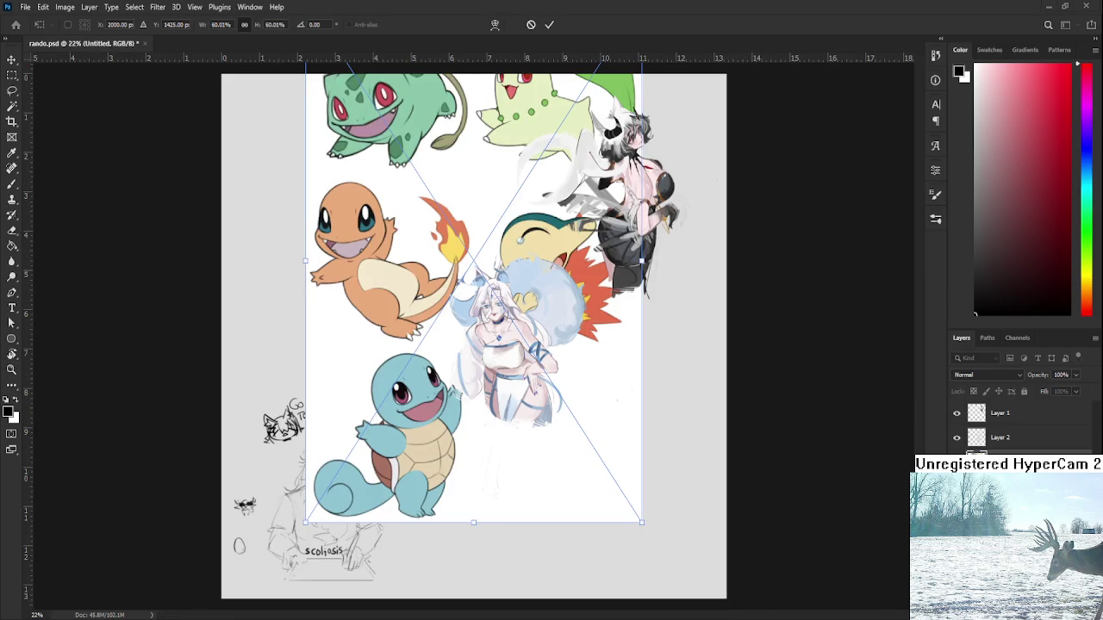
Step: Place the pasted Pokémon image and scale it down to 44.2%
{"action": "key", "text": "Return"}
{"action": "key", "text": "r"}
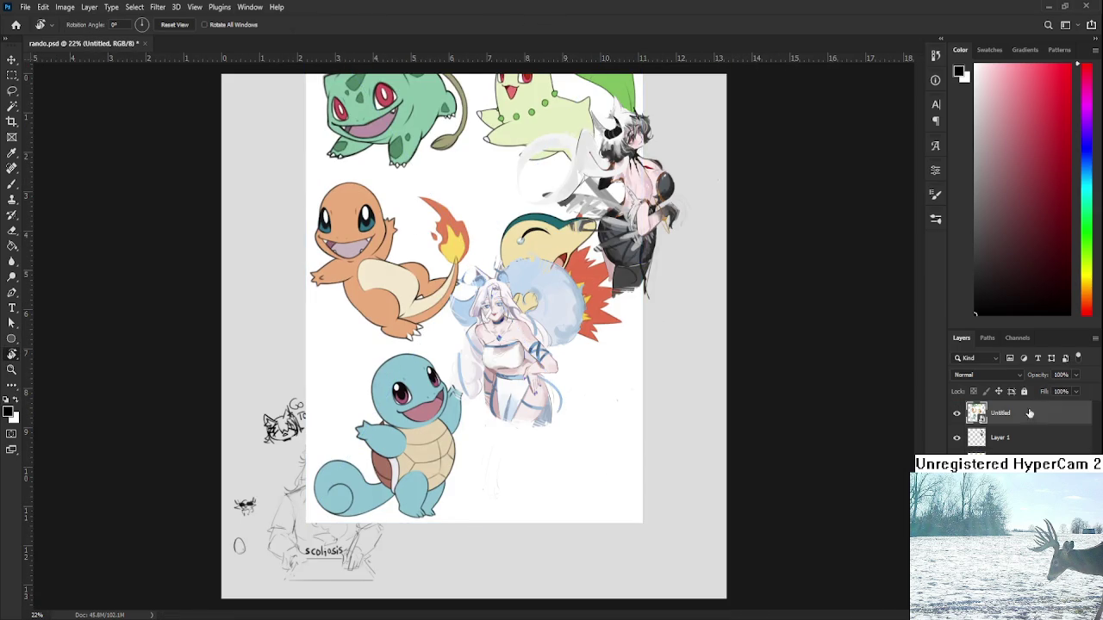
{"action": "scroll", "coordinate": [521, 357], "scroll_direction": "up", "scroll_amount": 1}
{"action": "key", "text": "ctrl+t"}
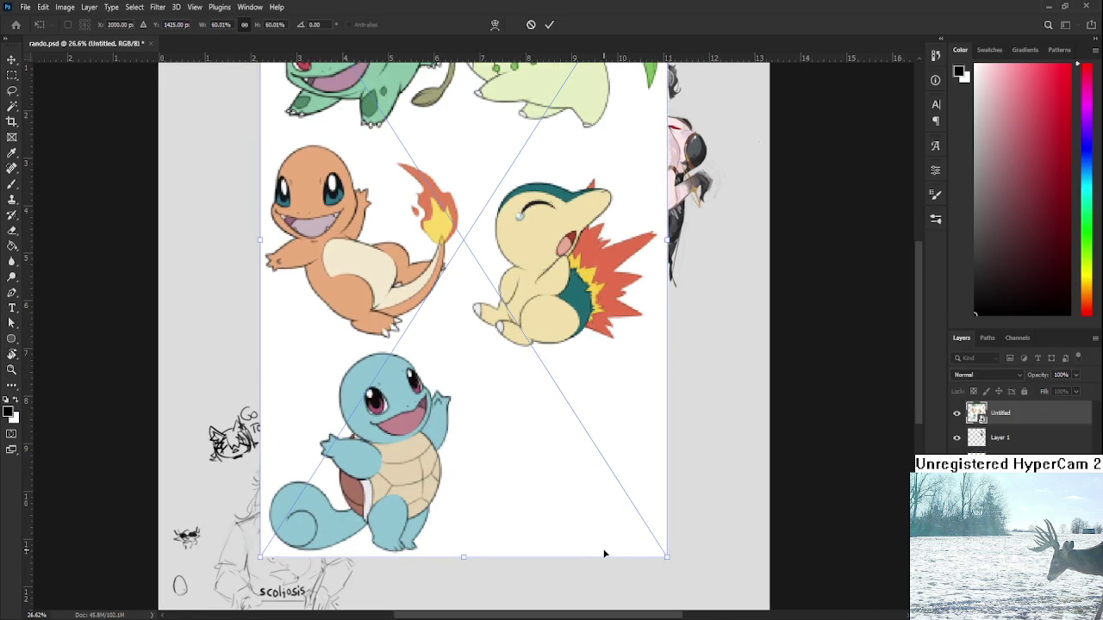
{"action": "left_click_drag", "start_coordinate": [665, 557], "coordinate": [559, 390]}
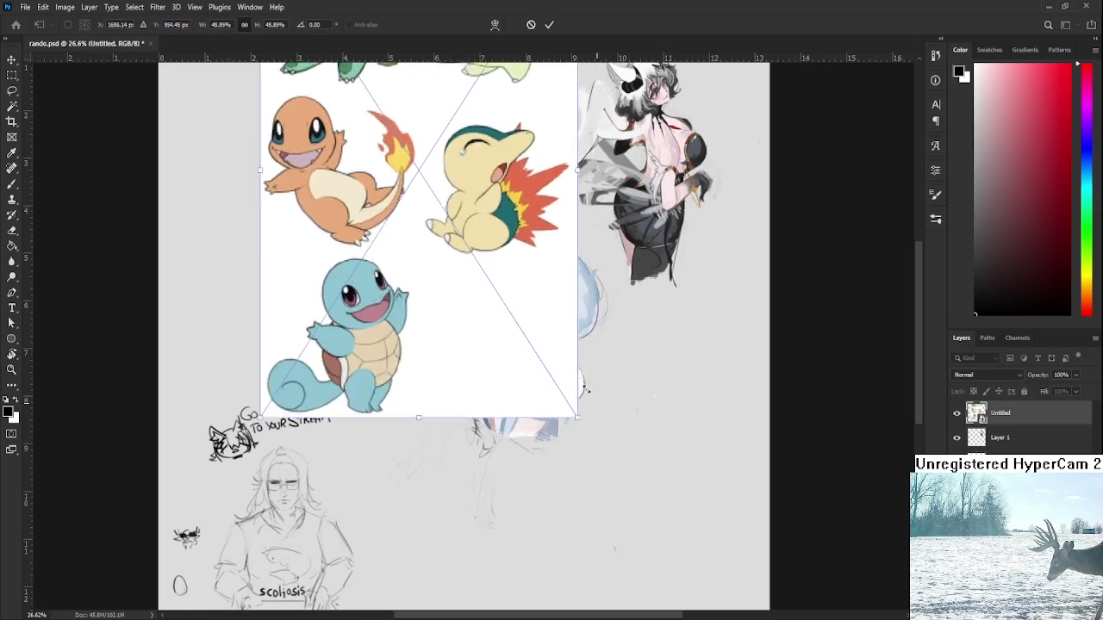
{"action": "key", "text": "Return"}
Step: Pan and zoom around rando.psd to inspect the resized Pokémon starters layer
{"action": "scroll", "coordinate": [517, 422], "scroll_direction": "up", "scroll_amount": 1}
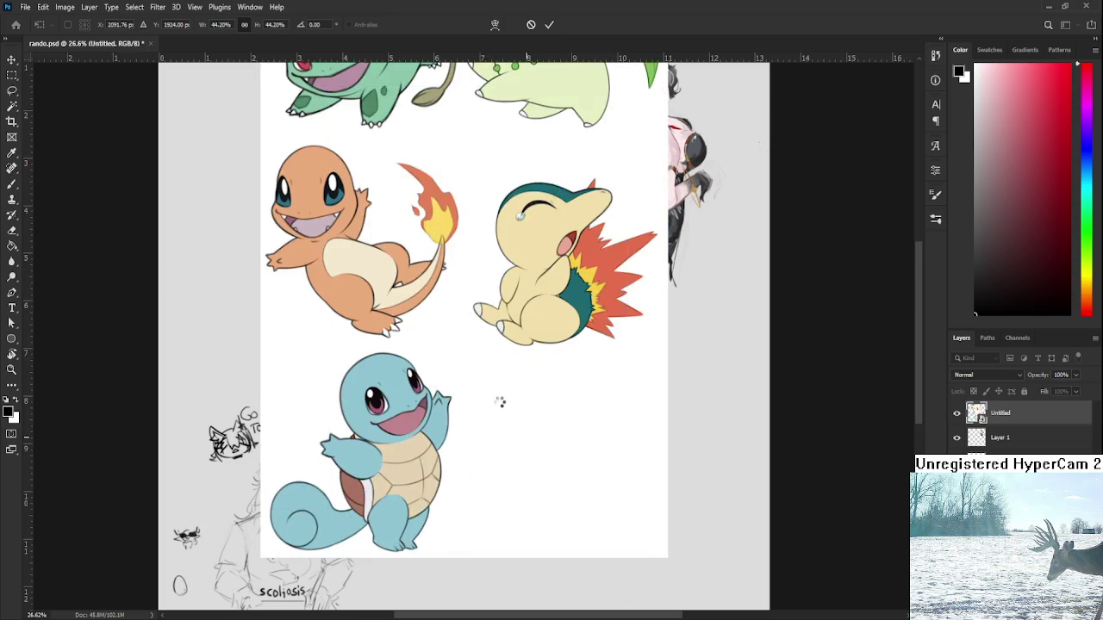
{"action": "scroll", "coordinate": [445, 329], "scroll_direction": "down", "scroll_amount": 1}
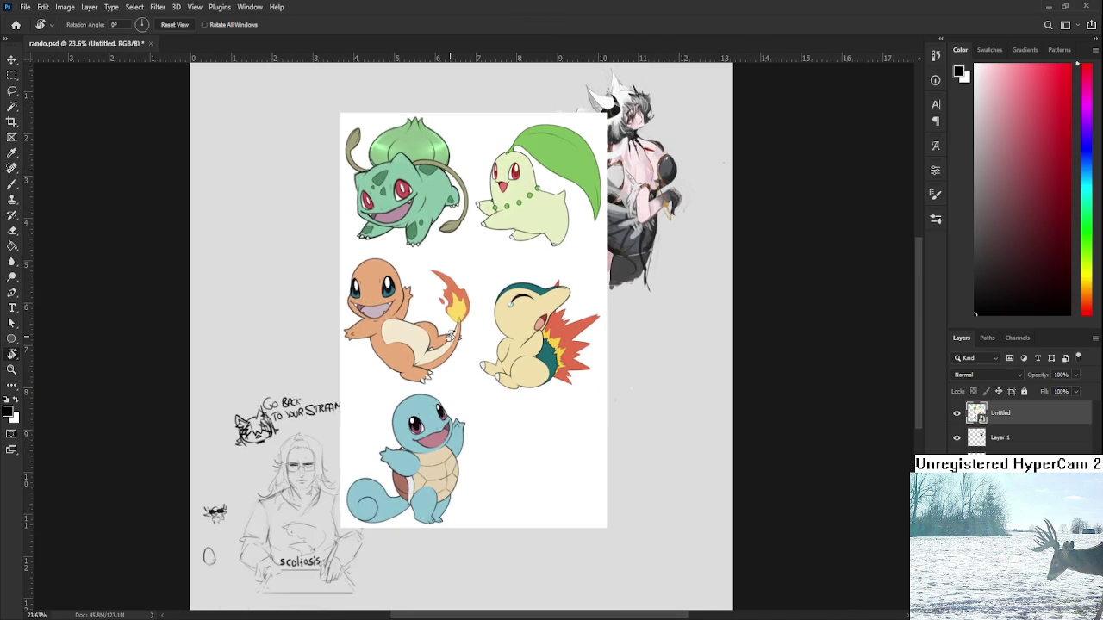
{"action": "scroll", "coordinate": [444, 234], "scroll_direction": "up", "scroll_amount": 1}
{"action": "left_click_drag", "start_coordinate": [486, 394], "coordinate": [513, 343]}
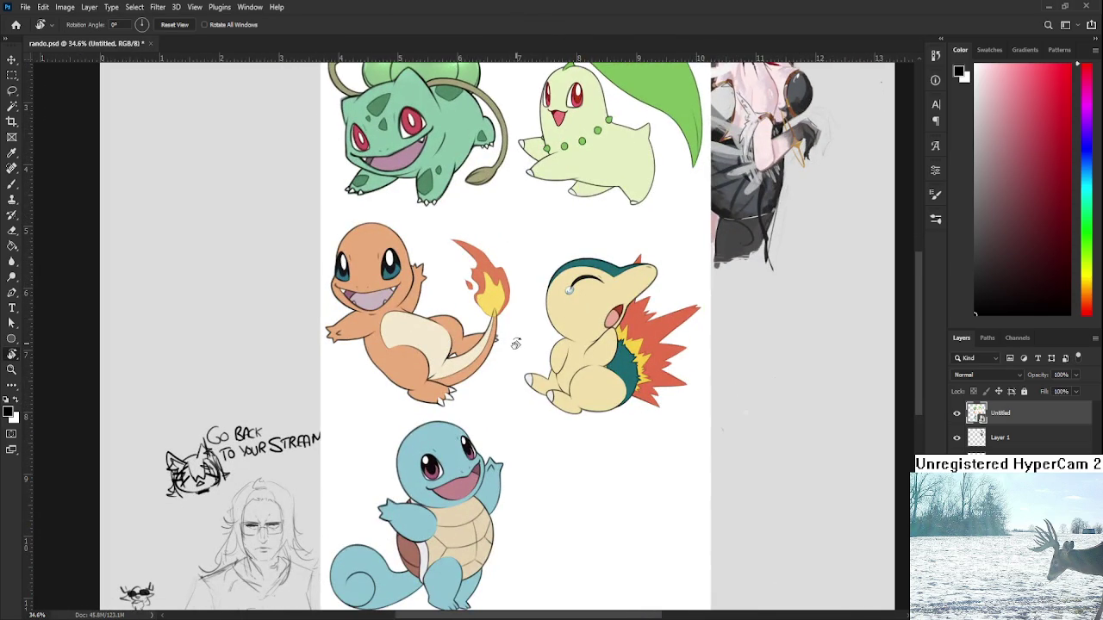
{"action": "scroll", "coordinate": [515, 344], "scroll_direction": "down", "scroll_amount": 1}
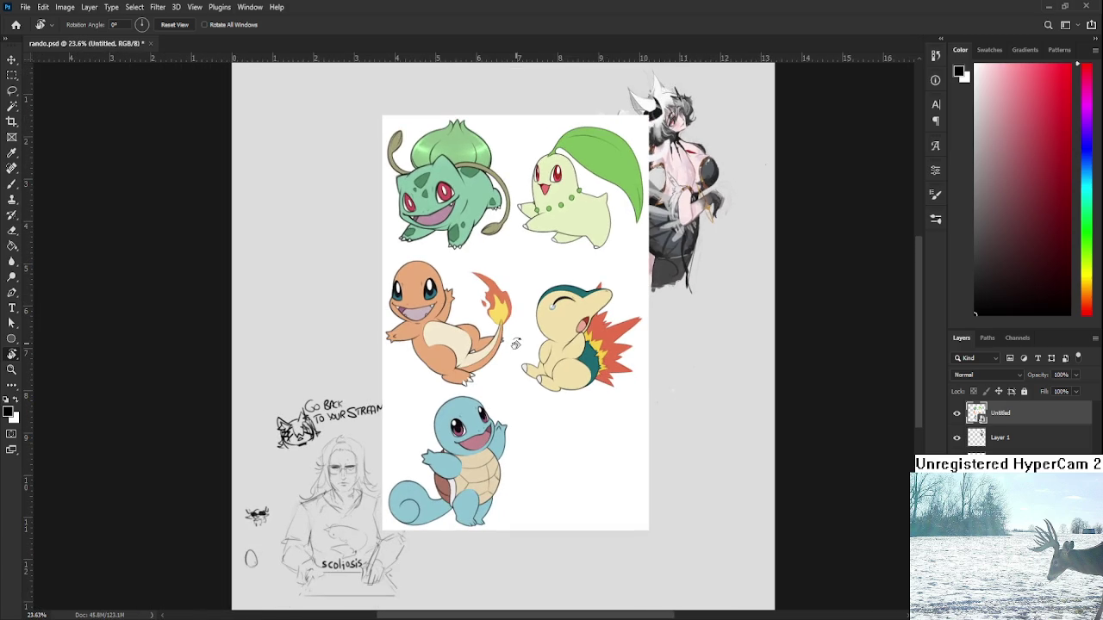
{"action": "left_click_drag", "start_coordinate": [515, 343], "coordinate": [534, 360]}
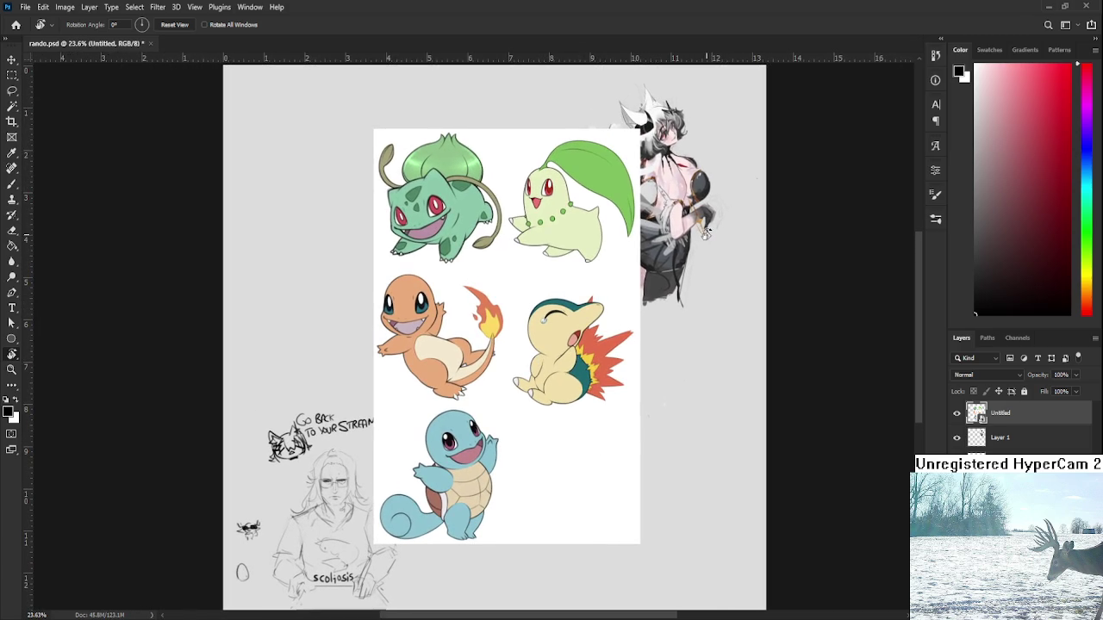
{"action": "scroll", "coordinate": [541, 162], "scroll_direction": "up", "scroll_amount": 4}
{"action": "scroll", "coordinate": [542, 162], "scroll_direction": "down", "scroll_amount": 2}
{"action": "scroll", "coordinate": [541, 162], "scroll_direction": "down", "scroll_amount": 1}
{"action": "scroll", "coordinate": [542, 162], "scroll_direction": "down", "scroll_amount": 1}
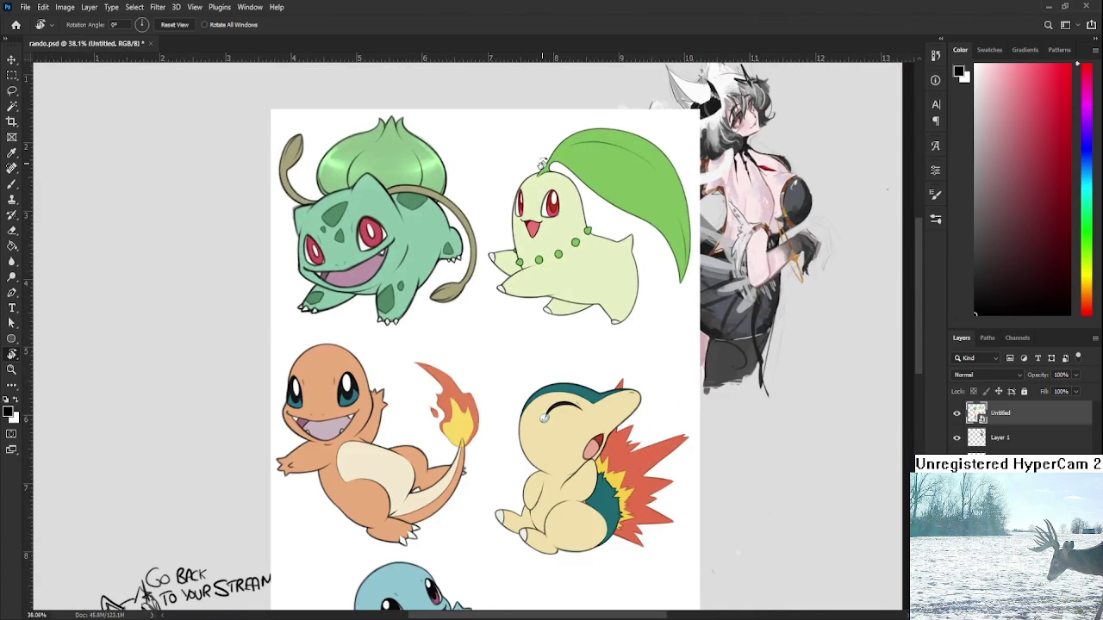
{"action": "scroll", "coordinate": [617, 485], "scroll_direction": "down", "scroll_amount": 1}
{"action": "scroll", "coordinate": [622, 499], "scroll_direction": "down", "scroll_amount": 1}
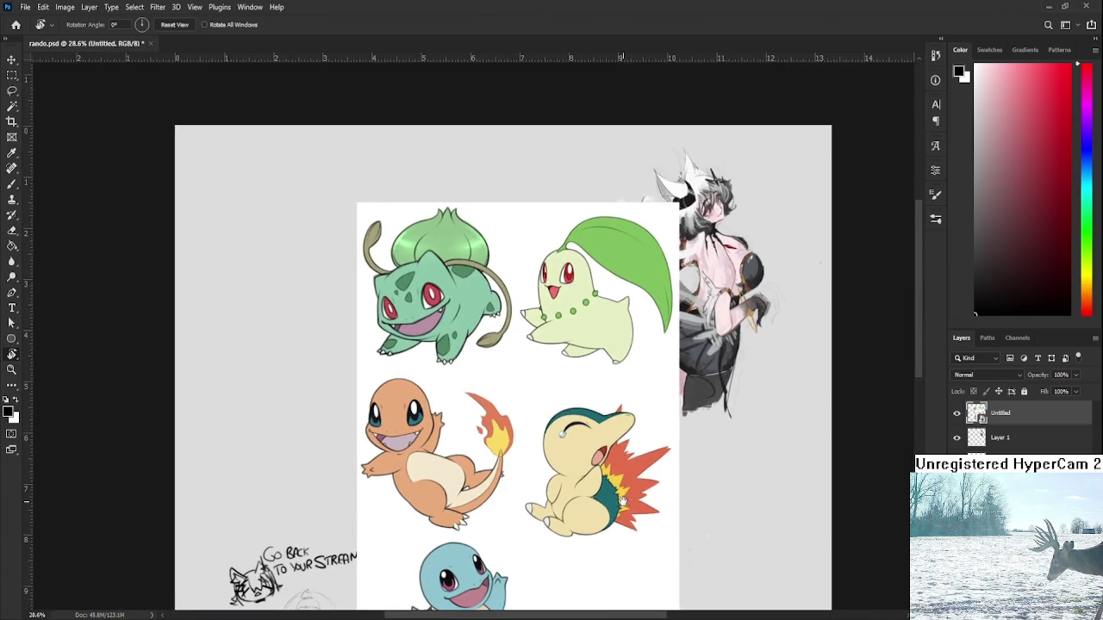
{"action": "scroll", "coordinate": [614, 478], "scroll_direction": "down", "scroll_amount": 1}
{"action": "scroll", "coordinate": [614, 477], "scroll_direction": "down", "scroll_amount": 1}
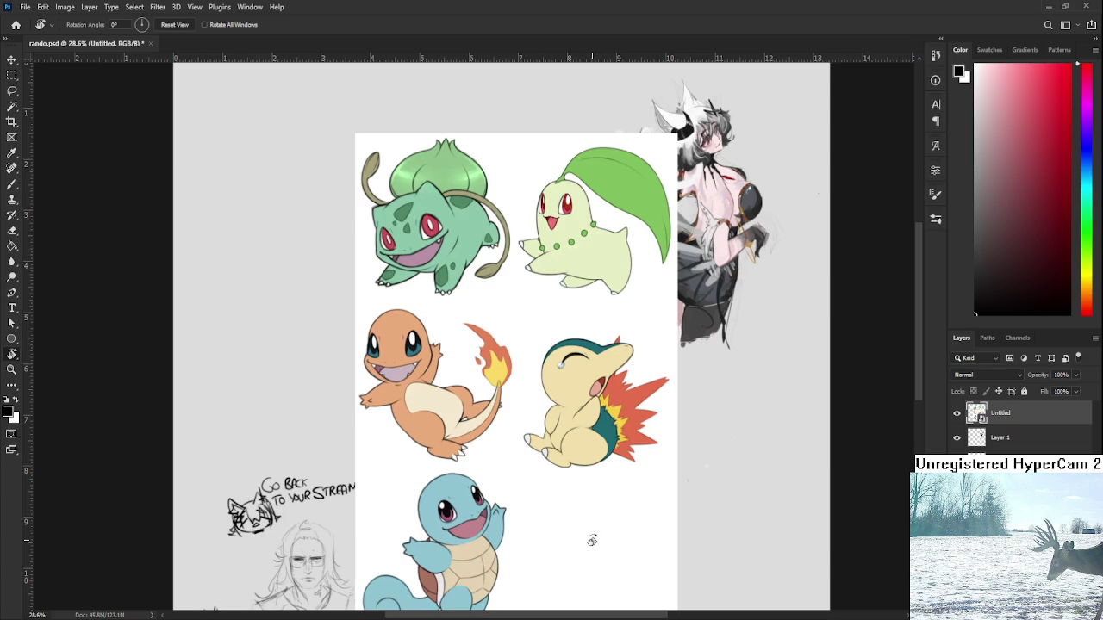
{"action": "left_click_drag", "start_coordinate": [591, 541], "coordinate": [582, 470]}
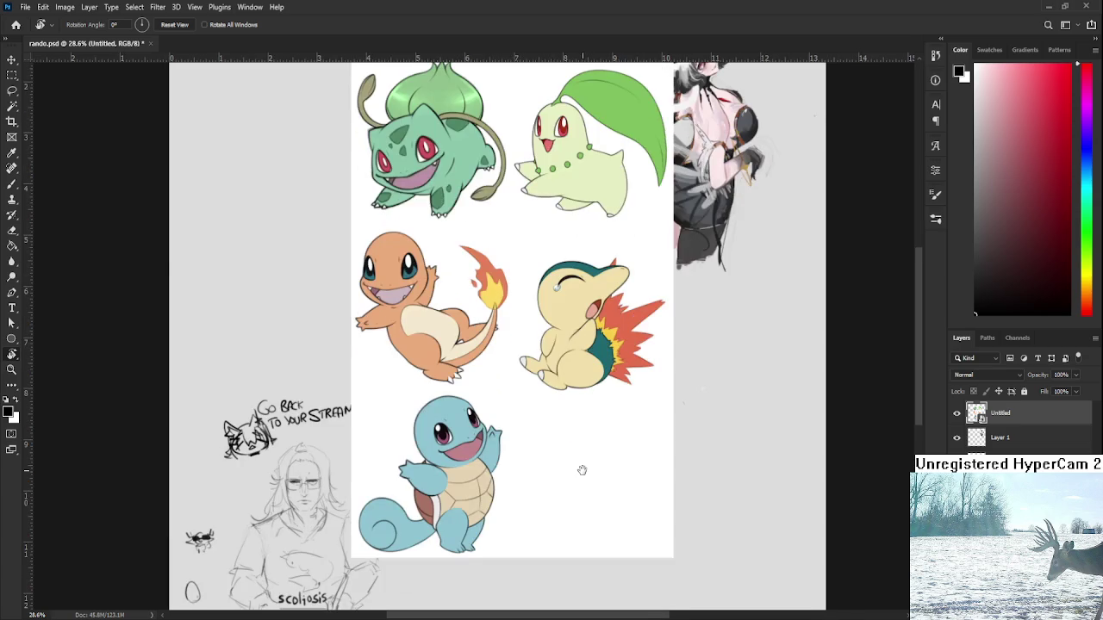
{"action": "scroll", "coordinate": [583, 471], "scroll_direction": "up", "scroll_amount": 1}
{"action": "scroll", "coordinate": [569, 444], "scroll_direction": "up", "scroll_amount": 1}
{"action": "scroll", "coordinate": [563, 434], "scroll_direction": "down", "scroll_amount": 1}
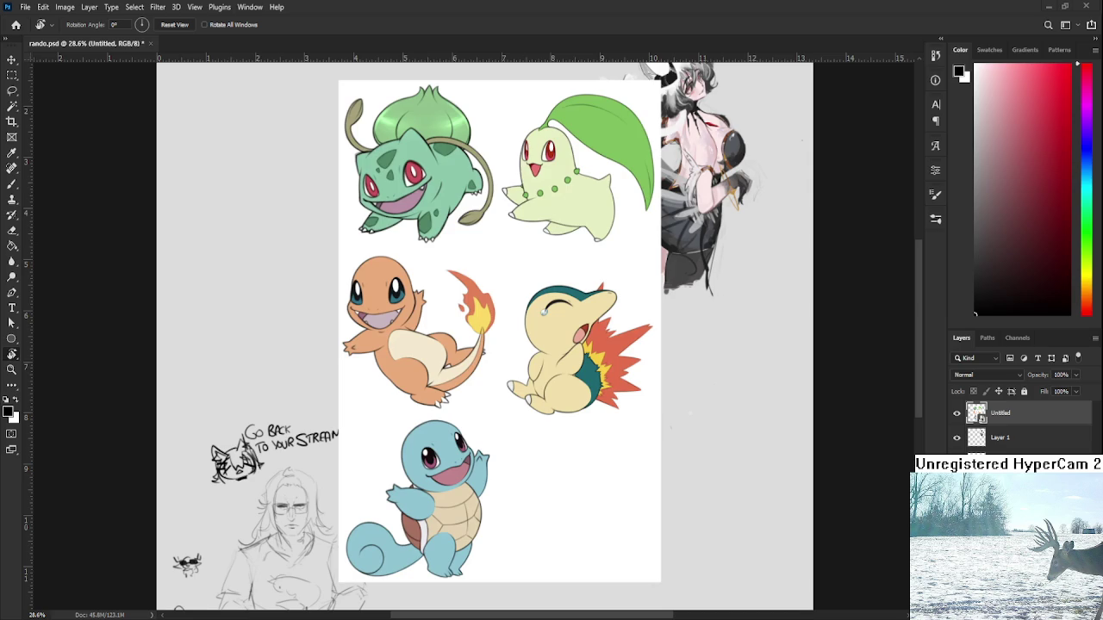
Step: Delete the Untitled Pokémon reference layer and bring the sketches' top edge back into view
{"action": "scroll", "coordinate": [534, 336], "scroll_direction": "down", "scroll_amount": 1}
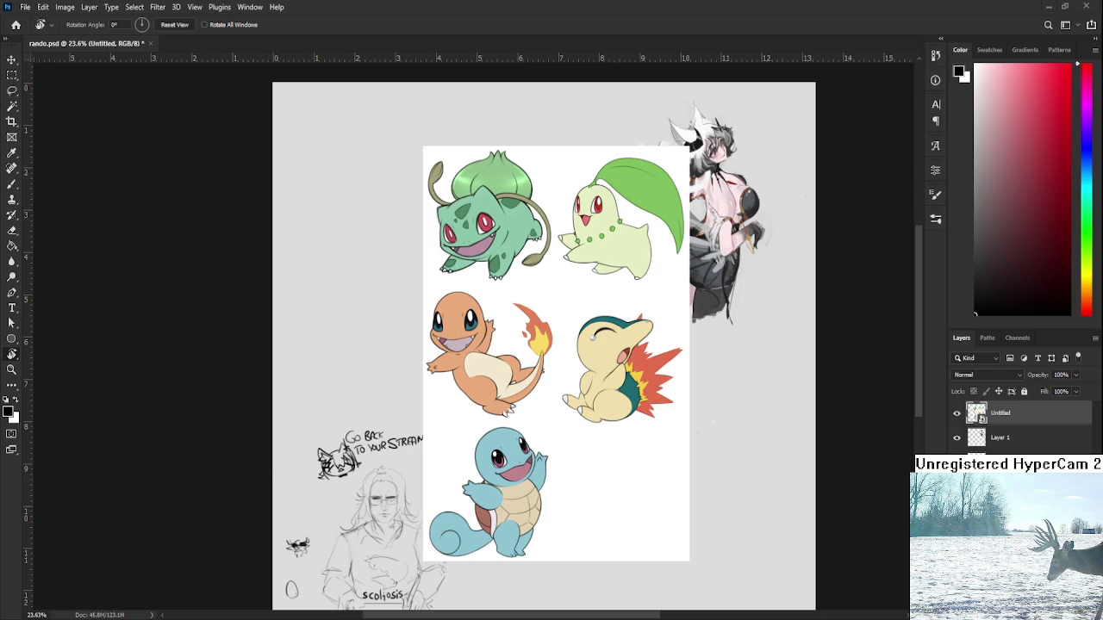
{"action": "scroll", "coordinate": [619, 595], "scroll_direction": "up", "scroll_amount": 1}
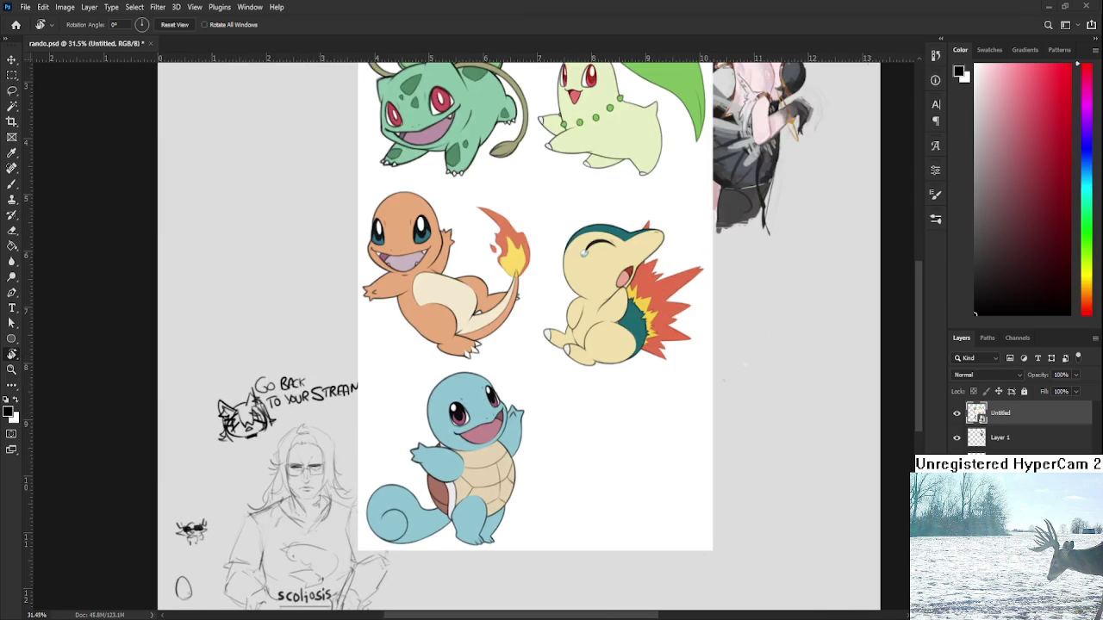
{"action": "scroll", "coordinate": [583, 394], "scroll_direction": "down", "scroll_amount": 1}
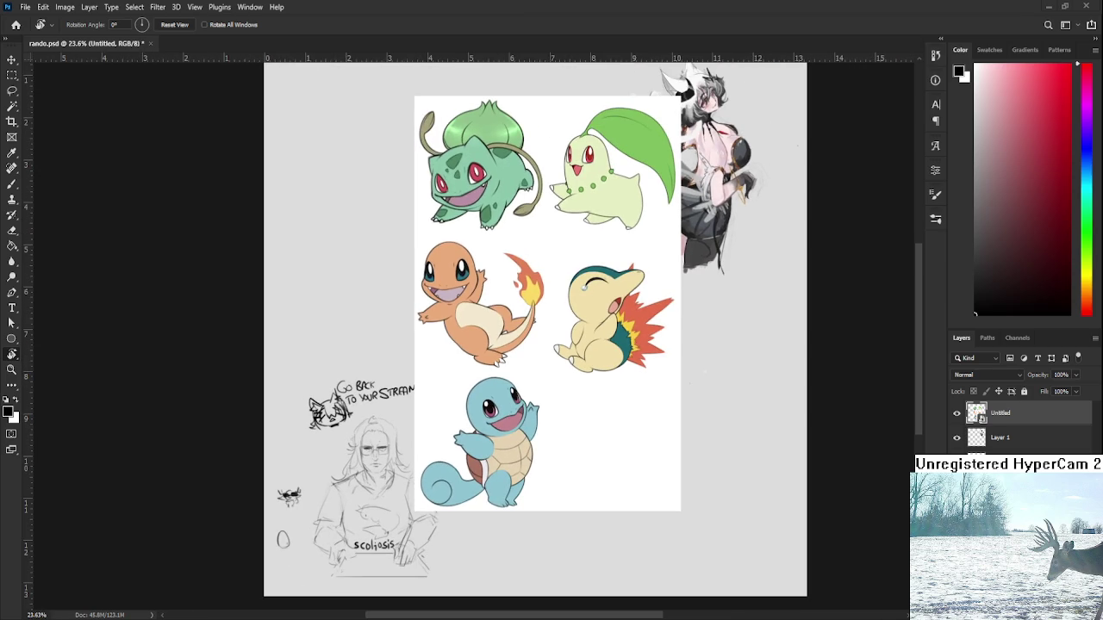
{"action": "scroll", "coordinate": [518, 408], "scroll_direction": "up", "scroll_amount": 1}
{"action": "scroll", "coordinate": [518, 408], "scroll_direction": "up", "scroll_amount": 1}
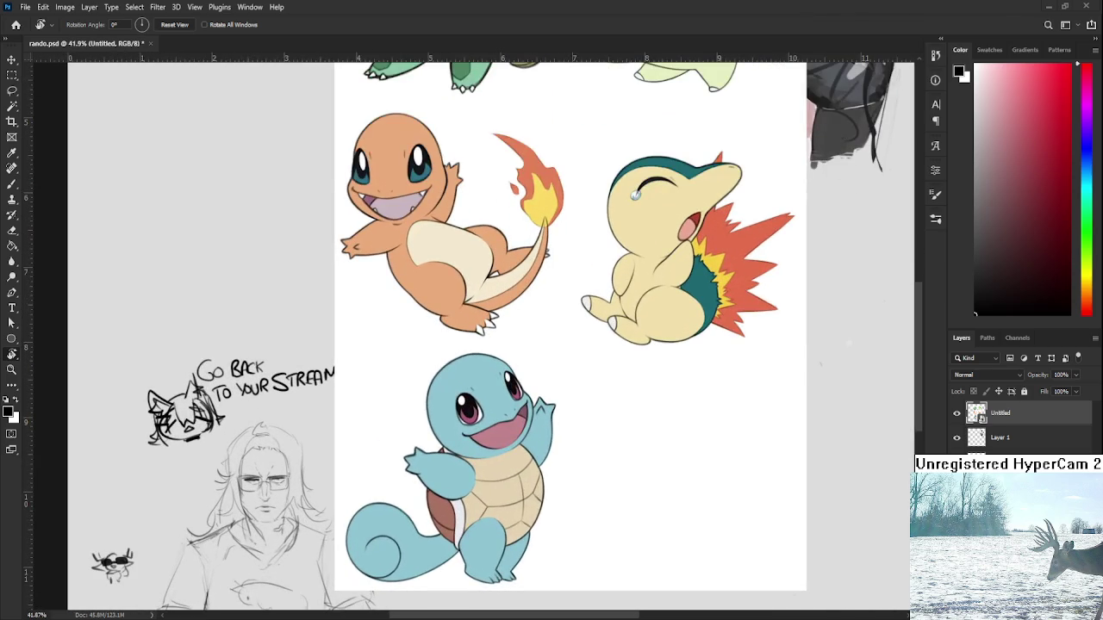
{"action": "scroll", "coordinate": [482, 405], "scroll_direction": "up", "scroll_amount": 1}
{"action": "scroll", "coordinate": [483, 405], "scroll_direction": "down", "scroll_amount": 2}
{"action": "scroll", "coordinate": [482, 405], "scroll_direction": "up", "scroll_amount": 1}
{"action": "scroll", "coordinate": [514, 422], "scroll_direction": "down", "scroll_amount": 1}
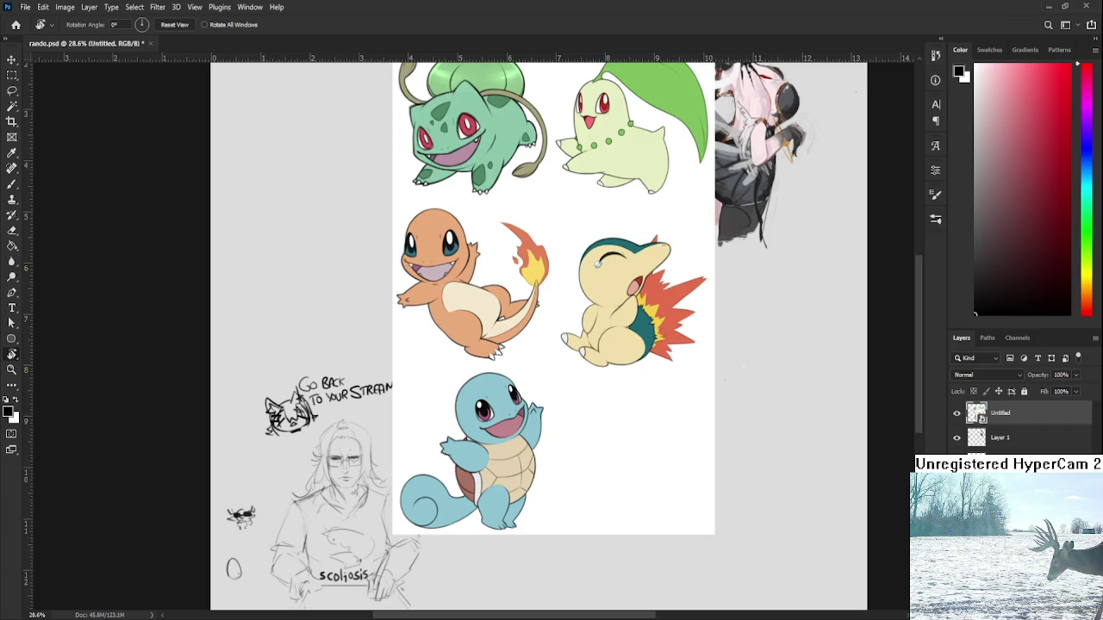
{"action": "key", "text": "Delete"}
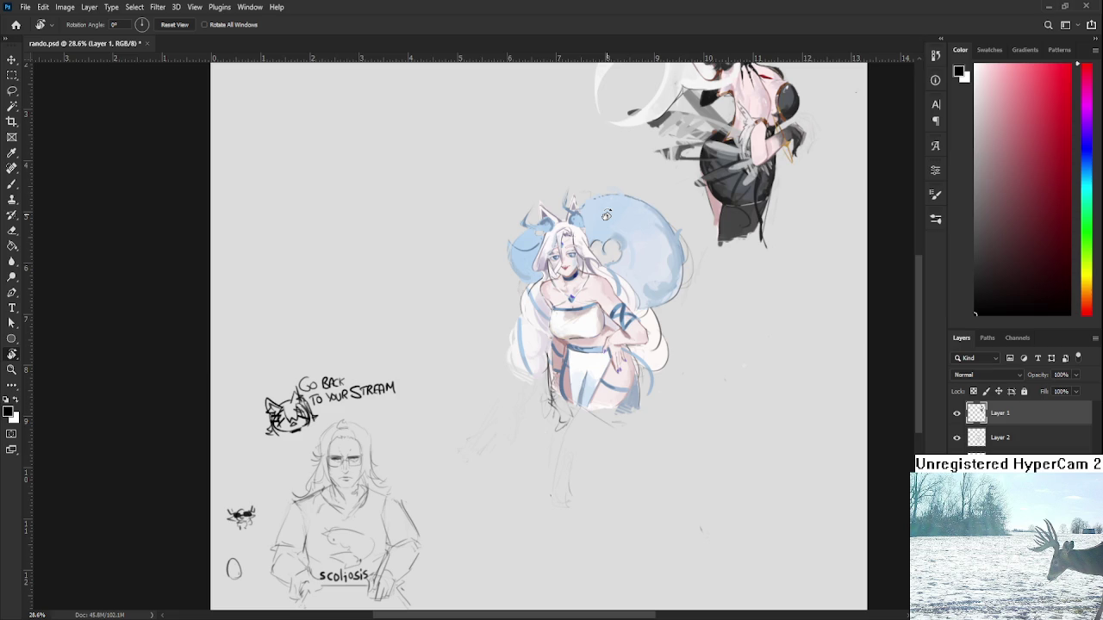
{"action": "left_click_drag", "start_coordinate": [601, 163], "coordinate": [600, 320]}
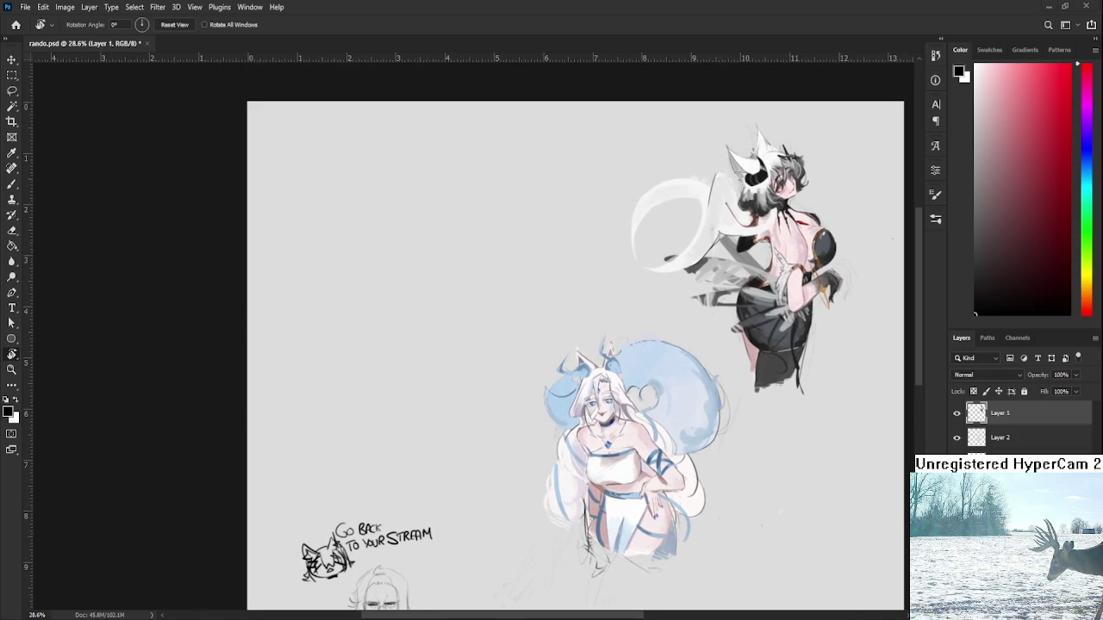
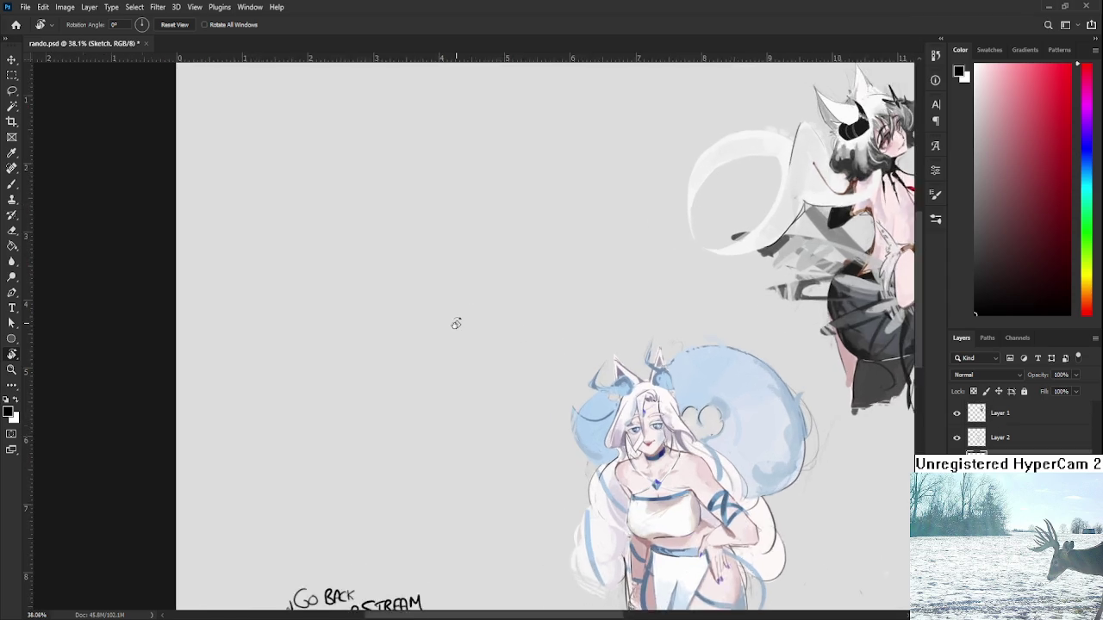
Step: Sketch the first gray vertical and diagonal guide strokes for the box-shaped head
{"action": "scroll", "coordinate": [457, 325], "scroll_direction": "up", "scroll_amount": 2}
{"action": "scroll", "coordinate": [420, 330], "scroll_direction": "down", "scroll_amount": 1}
{"action": "key", "text": "b"}
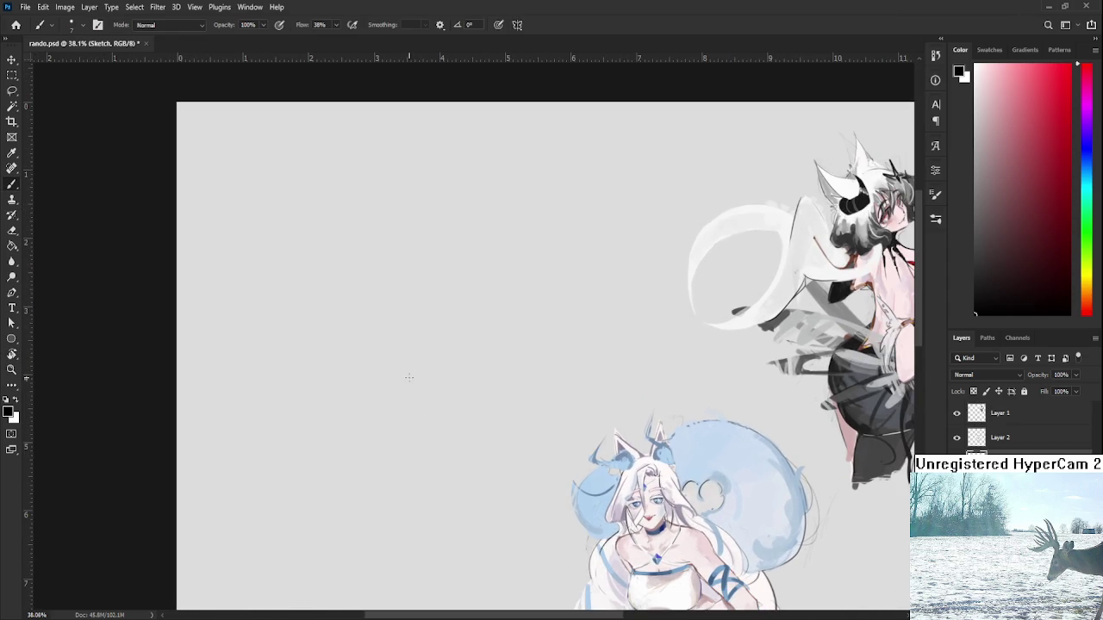
{"action": "left_click_drag", "start_coordinate": [423, 272], "coordinate": [425, 334]}
{"action": "key", "text": "ctrl+z"}
{"action": "left_click_drag", "start_coordinate": [370, 261], "coordinate": [367, 345]}
{"action": "key", "text": "ctrl+z"}
{"action": "left_click_drag", "start_coordinate": [370, 269], "coordinate": [363, 353]}
{"action": "mouse_move", "coordinate": [374, 259]}
{"action": "left_mouse_down"}
{"action": "mouse_move", "coordinate": [441, 291]}
{"action": "mouse_move", "coordinate": [408, 371]}
{"action": "mouse_move", "coordinate": [424, 247]}
{"action": "mouse_move", "coordinate": [460, 268]}
{"action": "mouse_move", "coordinate": [431, 291]}
{"action": "left_mouse_up"}
{"action": "key", "text": "ctrl+z"}
Step: Rough in strokes inside the box head and the tapering body's left, right and bottom edges
{"action": "key", "text": "ctrl+z"}
{"action": "mouse_move", "coordinate": [382, 323]}
{"action": "left_mouse_down"}
{"action": "mouse_move", "coordinate": [405, 361]}
{"action": "mouse_move", "coordinate": [395, 370]}
{"action": "left_mouse_up"}
{"action": "key", "text": "ctrl+z"}
{"action": "left_click_drag", "start_coordinate": [415, 343], "coordinate": [409, 403]}
{"action": "key", "text": "ctrl+z"}
{"action": "left_click_drag", "start_coordinate": [364, 353], "coordinate": [397, 388]}
{"action": "mouse_move", "coordinate": [349, 338]}
{"action": "left_mouse_down"}
{"action": "mouse_move", "coordinate": [386, 333]}
{"action": "mouse_move", "coordinate": [355, 448]}
{"action": "left_mouse_up"}
{"action": "key", "text": "ctrl+z"}
{"action": "left_click_drag", "start_coordinate": [357, 367], "coordinate": [350, 437]}
{"action": "left_click_drag", "start_coordinate": [403, 410], "coordinate": [379, 473]}
{"action": "mouse_move", "coordinate": [359, 406]}
{"action": "left_mouse_down"}
{"action": "mouse_move", "coordinate": [357, 484]}
{"action": "mouse_move", "coordinate": [412, 448]}
{"action": "left_mouse_up"}
{"action": "left_click_drag", "start_coordinate": [424, 401], "coordinate": [404, 457]}
Step: Scale the lassoed head sketch to about 84% and add a small circle below
{"action": "key", "text": "l"}
{"action": "mouse_move", "coordinate": [473, 280]}
{"action": "left_mouse_down"}
{"action": "mouse_move", "coordinate": [491, 185]}
{"action": "mouse_move", "coordinate": [480, 207]}
{"action": "left_mouse_up"}
{"action": "key", "text": "ctrl+t"}
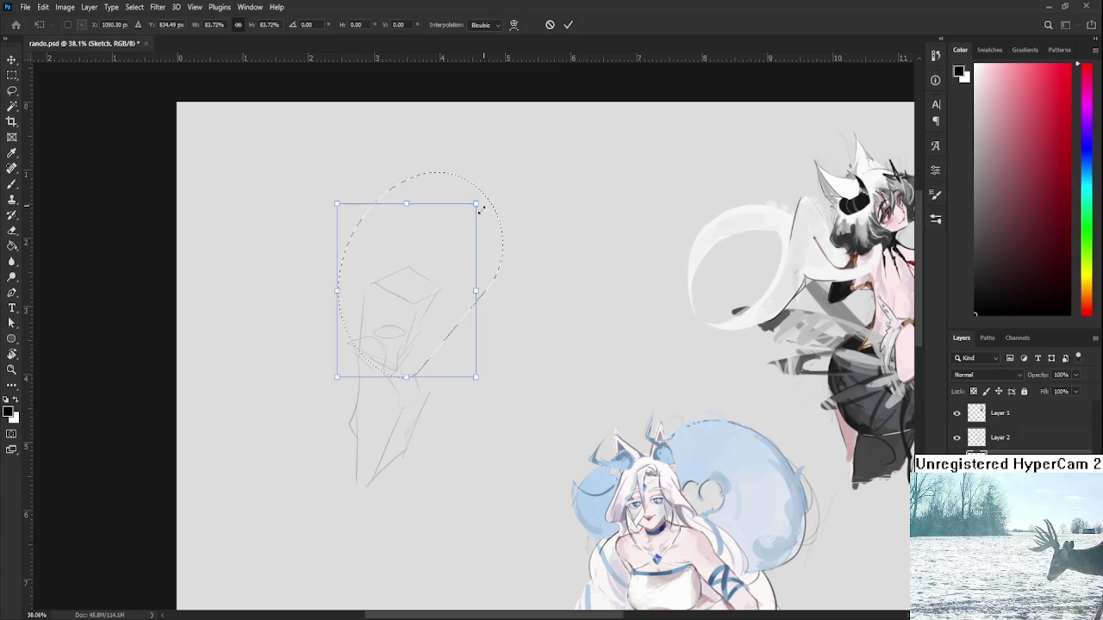
{"action": "left_click_drag", "start_coordinate": [442, 258], "coordinate": [456, 264]}
{"action": "key", "text": "Return"}
{"action": "key", "text": "b"}
{"action": "left_click_drag", "start_coordinate": [426, 405], "coordinate": [421, 406]}
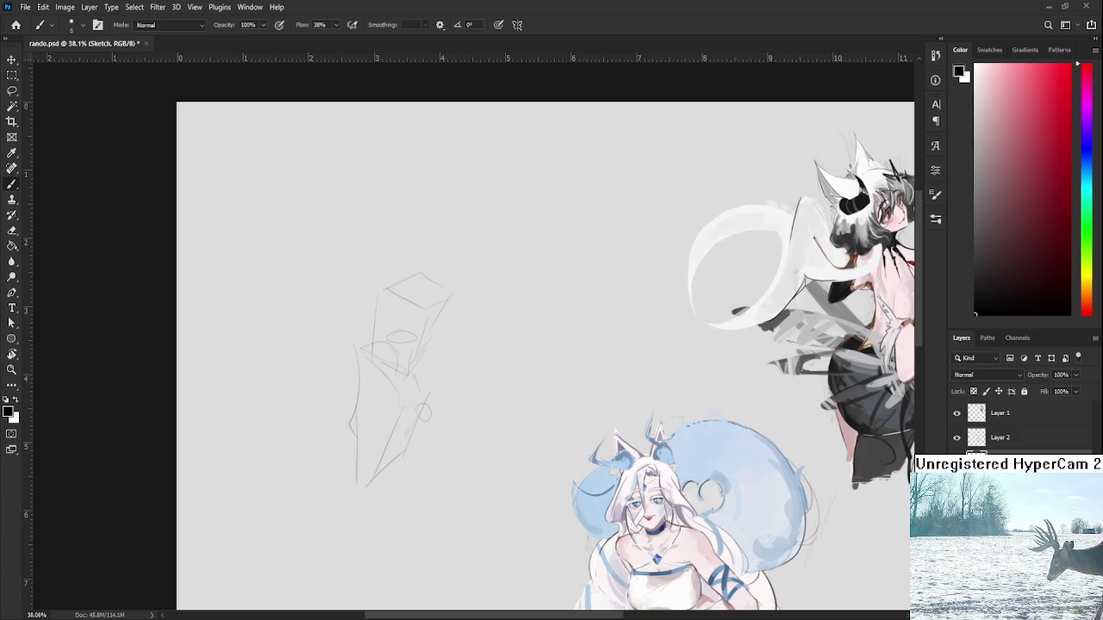
Step: Zoom in and scale the lassoed box-shaped head down to about 92%
{"action": "scroll", "coordinate": [438, 392], "scroll_direction": "up", "scroll_amount": 2}
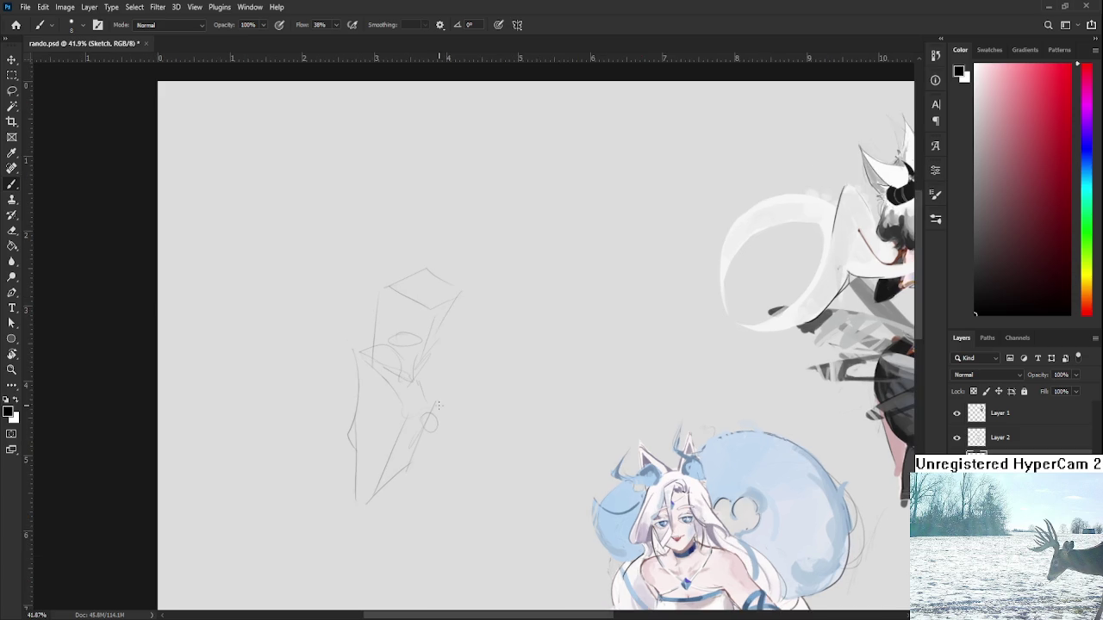
{"action": "scroll", "coordinate": [437, 392], "scroll_direction": "up", "scroll_amount": 2}
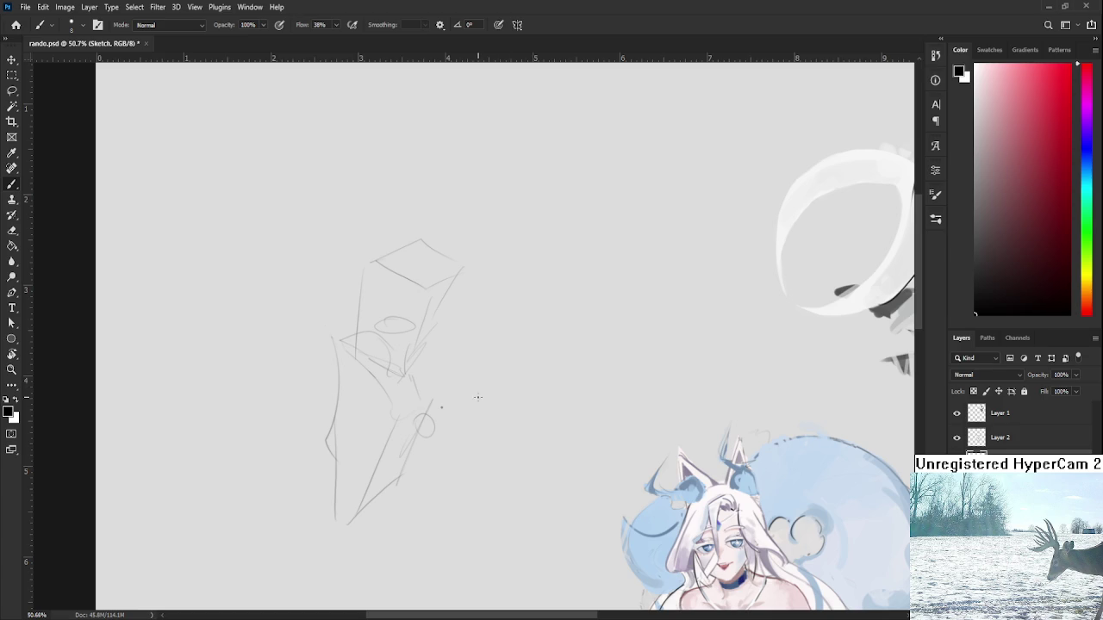
{"action": "key", "text": "l"}
{"action": "mouse_move", "coordinate": [414, 387]}
{"action": "left_mouse_down"}
{"action": "mouse_move", "coordinate": [485, 233]}
{"action": "mouse_move", "coordinate": [490, 249]}
{"action": "mouse_move", "coordinate": [479, 225]}
{"action": "mouse_move", "coordinate": [492, 203]}
{"action": "mouse_move", "coordinate": [449, 229]}
{"action": "left_mouse_up"}
{"action": "key", "text": "ctrl+t"}
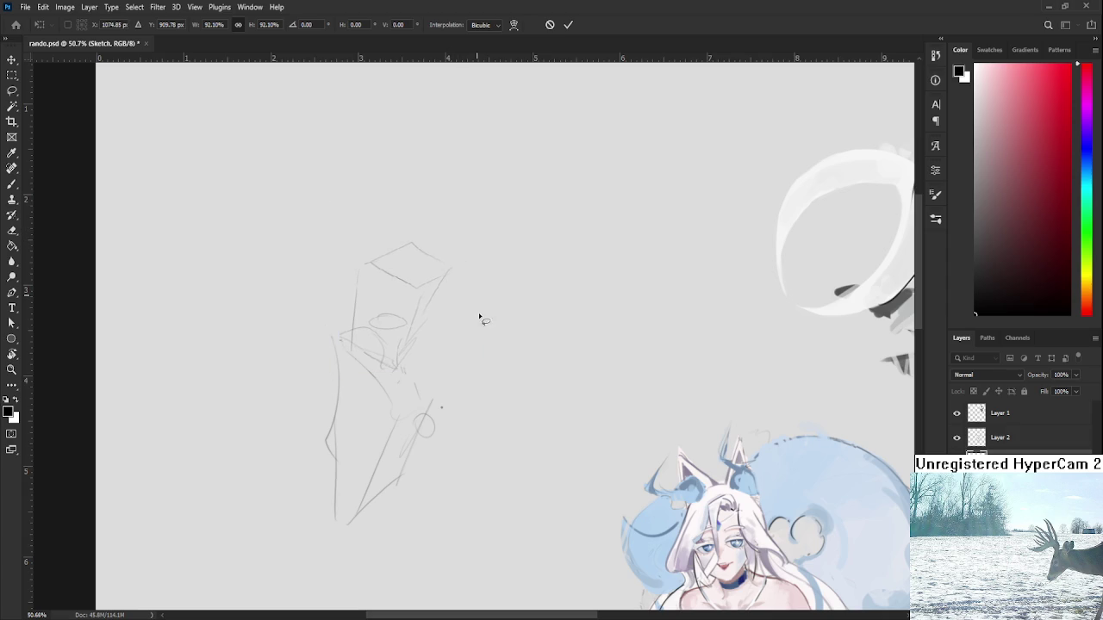
{"action": "key", "text": "Return"}
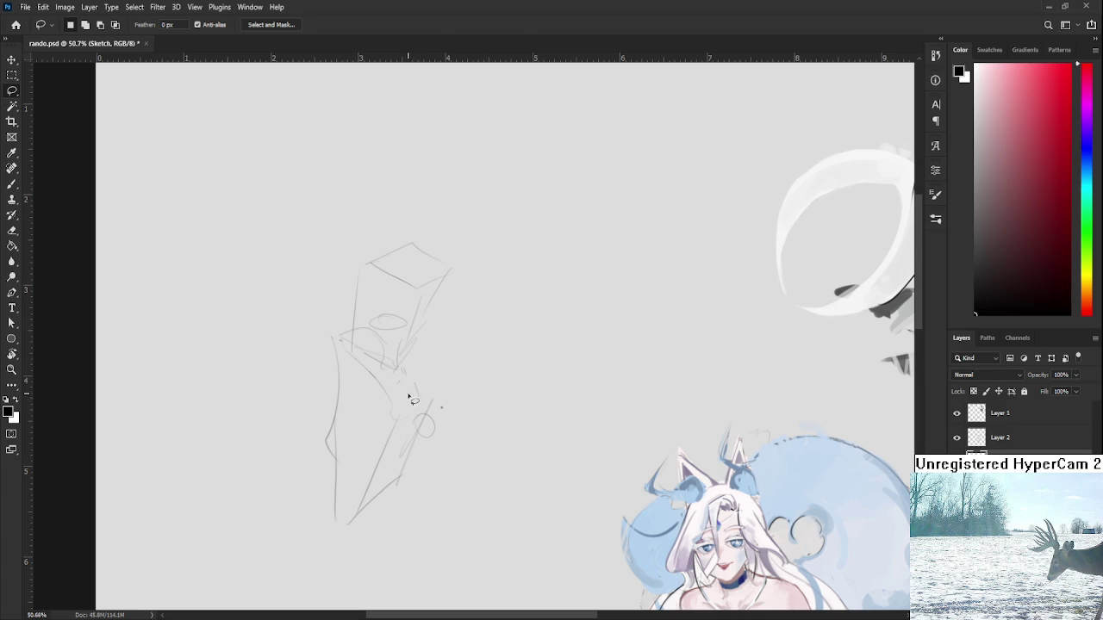
Step: Draw diagonal and V-shaped pencil strokes below the torso, redoing misplaced ones
{"action": "key", "text": "b"}
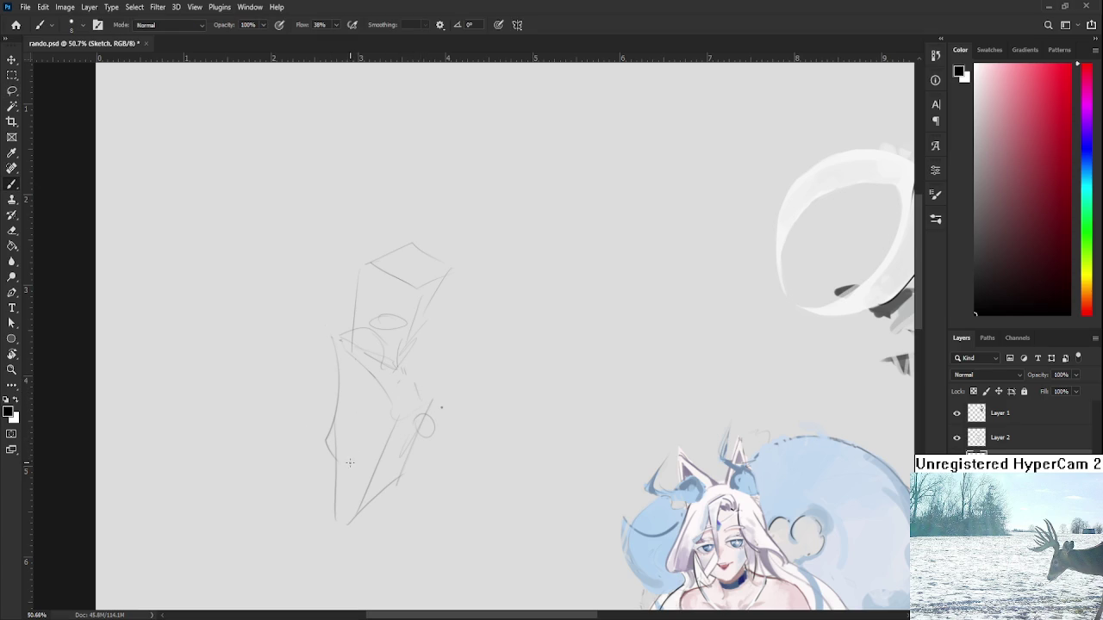
{"action": "mouse_move", "coordinate": [327, 426]}
{"action": "left_mouse_down"}
{"action": "mouse_move", "coordinate": [308, 484]}
{"action": "mouse_move", "coordinate": [362, 508]}
{"action": "left_mouse_up"}
{"action": "key", "text": "ctrl+z"}
{"action": "key", "text": "ctrl+z"}
{"action": "mouse_move", "coordinate": [316, 463]}
{"action": "left_mouse_down"}
{"action": "mouse_move", "coordinate": [383, 516]}
{"action": "mouse_move", "coordinate": [362, 452]}
{"action": "mouse_move", "coordinate": [304, 468]}
{"action": "mouse_move", "coordinate": [405, 482]}
{"action": "mouse_move", "coordinate": [390, 422]}
{"action": "left_mouse_up"}
{"action": "key", "text": "ctrl+z"}
{"action": "key", "text": "ctrl+z"}
{"action": "mouse_move", "coordinate": [331, 403]}
{"action": "left_mouse_down"}
{"action": "mouse_move", "coordinate": [307, 462]}
{"action": "mouse_move", "coordinate": [298, 455]}
{"action": "left_mouse_up"}
{"action": "key", "text": "ctrl+z"}
{"action": "mouse_move", "coordinate": [362, 492]}
{"action": "left_mouse_down"}
{"action": "mouse_move", "coordinate": [396, 413]}
{"action": "mouse_move", "coordinate": [384, 440]}
{"action": "mouse_move", "coordinate": [404, 429]}
{"action": "mouse_move", "coordinate": [405, 464]}
{"action": "left_mouse_up"}
{"action": "scroll", "coordinate": [400, 420], "scroll_direction": "down", "scroll_amount": 3}
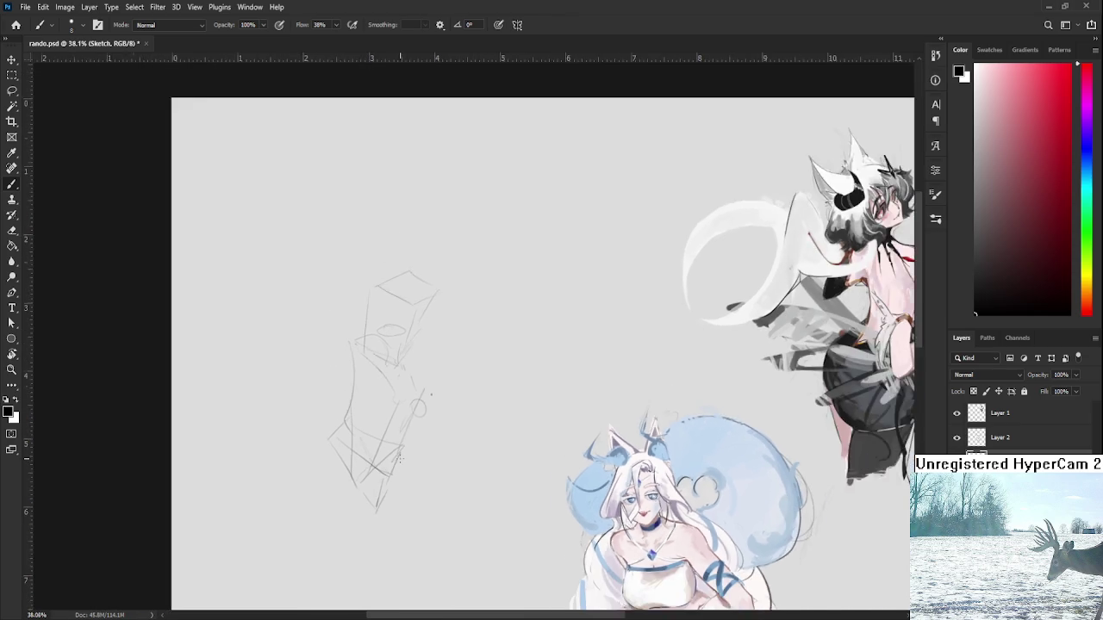
{"action": "scroll", "coordinate": [400, 421], "scroll_direction": "up", "scroll_amount": 3}
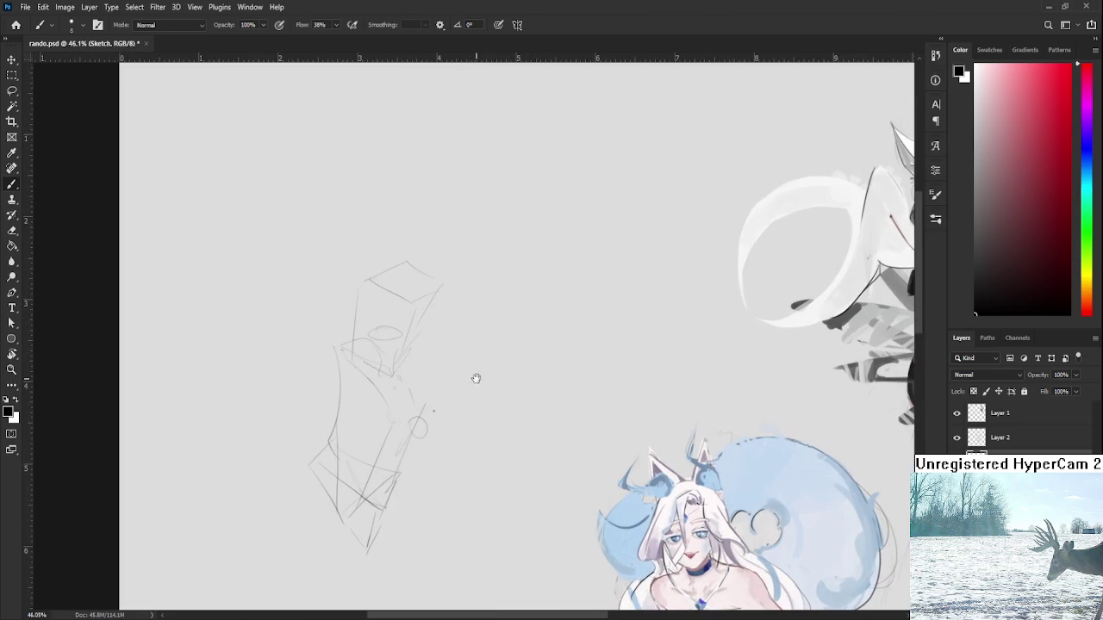
{"action": "left_click_drag", "start_coordinate": [400, 420], "coordinate": [416, 403]}
Step: Free Transform the lassoed lower sketch, then add strokes around the lower body and small circle
{"action": "key", "text": "l"}
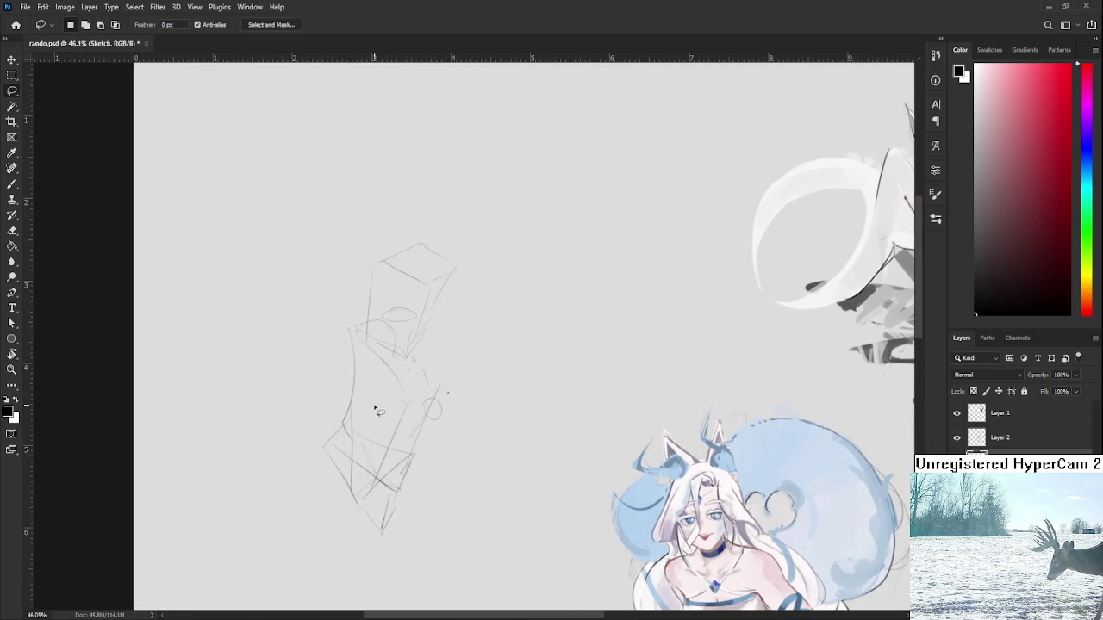
{"action": "left_click_drag", "start_coordinate": [340, 406], "coordinate": [357, 432]}
{"action": "key", "text": "ctrl+t"}
{"action": "key", "text": "Return"}
{"action": "key", "text": "ctrl+d"}
{"action": "key", "text": "b"}
{"action": "left_click_drag", "start_coordinate": [356, 413], "coordinate": [383, 452]}
{"action": "left_click_drag", "start_coordinate": [427, 409], "coordinate": [417, 439]}
{"action": "mouse_move", "coordinate": [429, 390]}
{"action": "left_mouse_down"}
{"action": "mouse_move", "coordinate": [421, 405]}
{"action": "mouse_move", "coordinate": [434, 393]}
{"action": "left_mouse_up"}
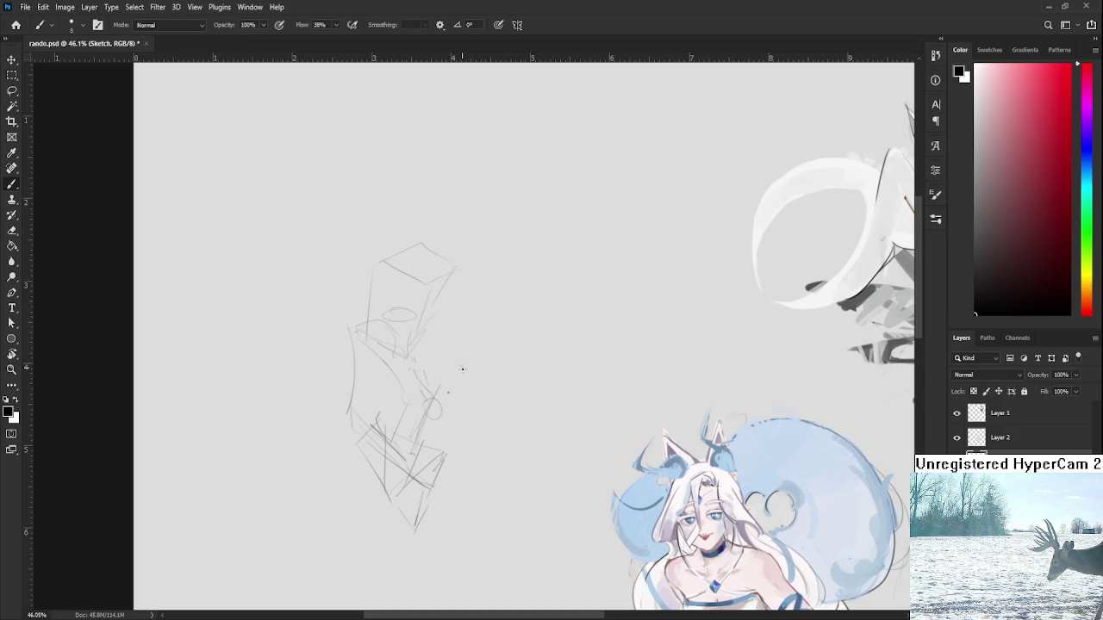
Step: Add diagonal lower-body strokes and vertical lines along the sketch's left edge
{"action": "mouse_move", "coordinate": [419, 427]}
{"action": "left_mouse_down"}
{"action": "mouse_move", "coordinate": [493, 387]}
{"action": "mouse_move", "coordinate": [427, 424]}
{"action": "left_mouse_up"}
{"action": "mouse_move", "coordinate": [488, 356]}
{"action": "left_mouse_down"}
{"action": "mouse_move", "coordinate": [424, 414]}
{"action": "mouse_move", "coordinate": [495, 399]}
{"action": "left_mouse_up"}
{"action": "mouse_move", "coordinate": [416, 358]}
{"action": "left_mouse_down"}
{"action": "mouse_move", "coordinate": [419, 435]}
{"action": "mouse_move", "coordinate": [420, 422]}
{"action": "left_mouse_up"}
{"action": "left_click_drag", "start_coordinate": [431, 331], "coordinate": [439, 407]}
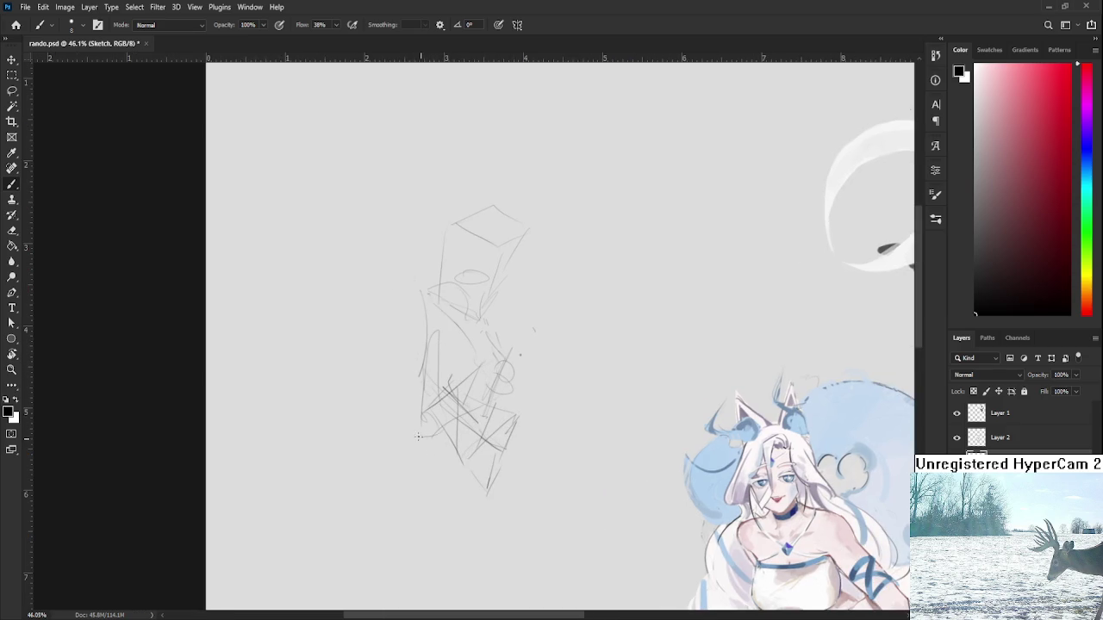
{"action": "key", "text": "ctrl+z"}
{"action": "key", "text": "ctrl+z"}
{"action": "key", "text": "ctrl+z"}
{"action": "left_click_drag", "start_coordinate": [417, 362], "coordinate": [424, 423]}
{"action": "left_click_drag", "start_coordinate": [424, 329], "coordinate": [447, 388]}
{"action": "key", "text": "ctrl+z"}
{"action": "key", "text": "ctrl+z"}
{"action": "key", "text": "ctrl+z"}
Step: Loop ellipses around the small circle and add vertical strokes across the lower body
{"action": "mouse_move", "coordinate": [508, 365]}
{"action": "left_mouse_down"}
{"action": "mouse_move", "coordinate": [476, 402]}
{"action": "mouse_move", "coordinate": [487, 393]}
{"action": "mouse_move", "coordinate": [480, 443]}
{"action": "mouse_move", "coordinate": [499, 436]}
{"action": "left_mouse_up"}
{"action": "left_click_drag", "start_coordinate": [479, 389], "coordinate": [487, 459]}
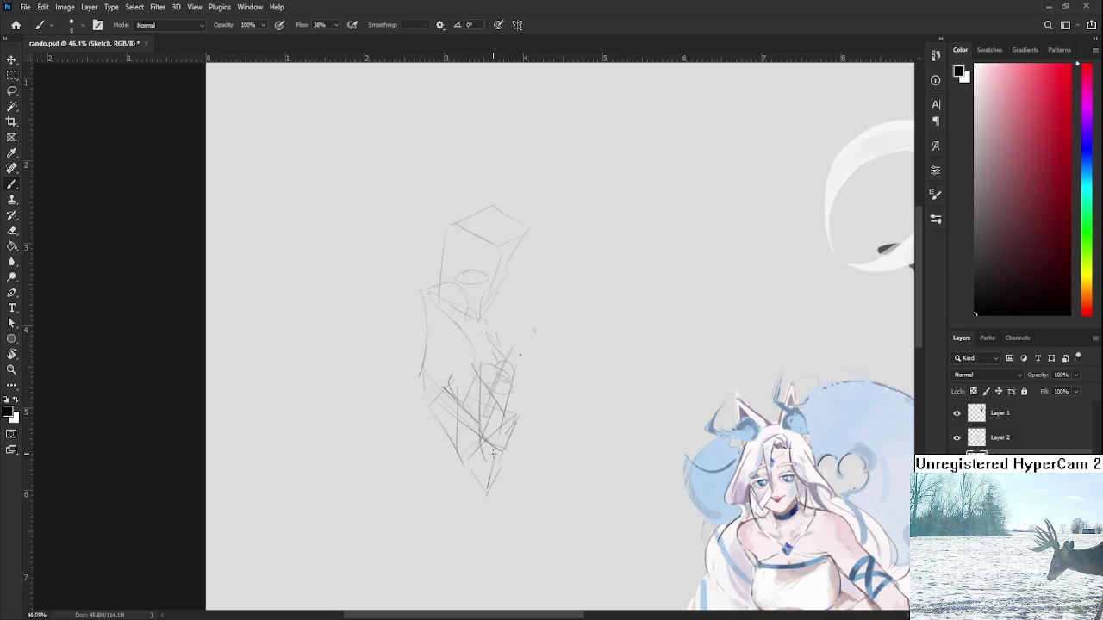
{"action": "left_click_drag", "start_coordinate": [461, 364], "coordinate": [460, 443]}
{"action": "key", "text": "ctrl+z"}
{"action": "left_click_drag", "start_coordinate": [452, 347], "coordinate": [466, 451]}
{"action": "left_click_drag", "start_coordinate": [439, 319], "coordinate": [435, 365]}
{"action": "key", "text": "ctrl+z"}
Step: Sketch the left arm with a hand loop, then scale it to 92% and rotate 8.8°
{"action": "left_click_drag", "start_coordinate": [425, 315], "coordinate": [453, 356]}
{"action": "mouse_move", "coordinate": [420, 314]}
{"action": "left_mouse_down"}
{"action": "mouse_move", "coordinate": [422, 368]}
{"action": "mouse_move", "coordinate": [441, 316]}
{"action": "mouse_move", "coordinate": [425, 367]}
{"action": "mouse_move", "coordinate": [448, 360]}
{"action": "mouse_move", "coordinate": [415, 410]}
{"action": "left_mouse_up"}
{"action": "key", "text": "ctrl+z"}
{"action": "key", "text": "ctrl+z"}
{"action": "left_click_drag", "start_coordinate": [425, 353], "coordinate": [417, 410]}
{"action": "mouse_move", "coordinate": [436, 358]}
{"action": "left_mouse_down"}
{"action": "mouse_move", "coordinate": [437, 417]}
{"action": "mouse_move", "coordinate": [422, 412]}
{"action": "mouse_move", "coordinate": [413, 336]}
{"action": "mouse_move", "coordinate": [449, 397]}
{"action": "mouse_move", "coordinate": [441, 450]}
{"action": "mouse_move", "coordinate": [417, 474]}
{"action": "mouse_move", "coordinate": [431, 358]}
{"action": "mouse_move", "coordinate": [428, 419]}
{"action": "mouse_move", "coordinate": [431, 400]}
{"action": "left_mouse_up"}
{"action": "key", "text": "l"}
{"action": "key", "text": "ctrl+t"}
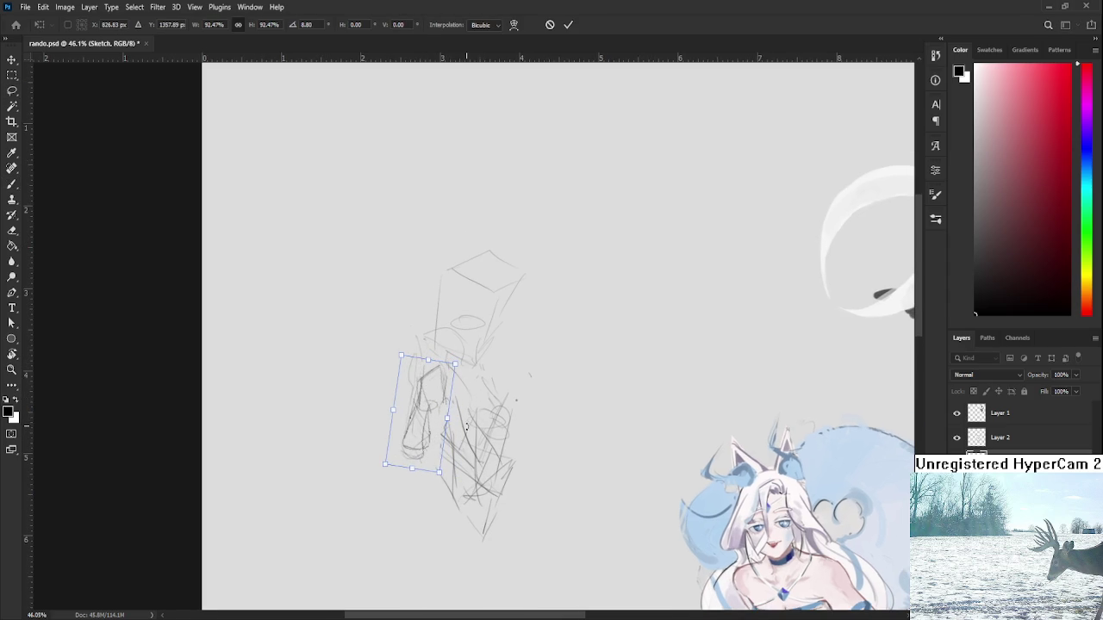
{"action": "key", "text": "Return"}
{"action": "key", "text": "ctrl+d"}
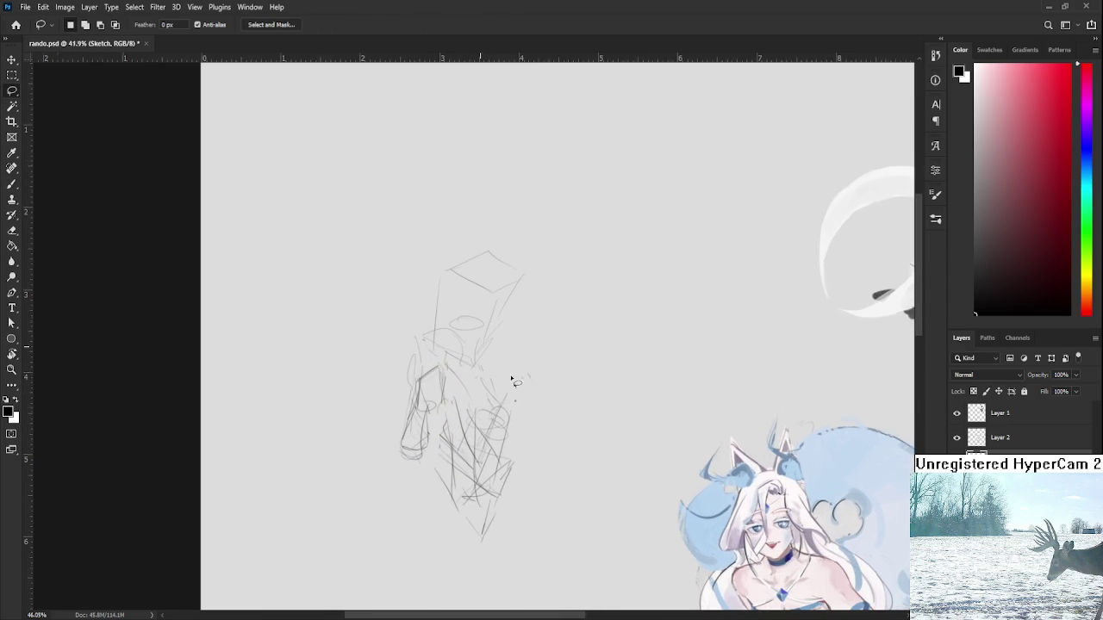
Step: Draw darker pencil strokes over the figure's left arm
{"action": "key", "text": "b"}
{"action": "mouse_move", "coordinate": [429, 381]}
{"action": "left_mouse_down"}
{"action": "mouse_move", "coordinate": [426, 417]}
{"action": "mouse_move", "coordinate": [453, 398]}
{"action": "mouse_move", "coordinate": [415, 408]}
{"action": "left_mouse_up"}
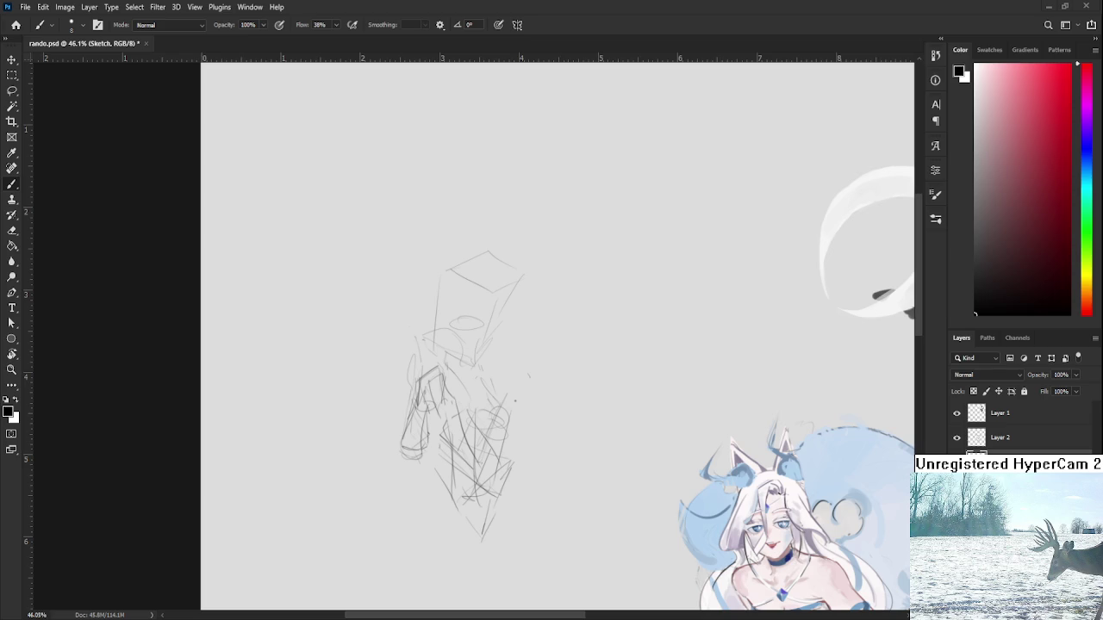
Step: Shrink the lassoed head sketch slightly with Free Transform
{"action": "scroll", "coordinate": [530, 423], "scroll_direction": "up", "scroll_amount": 2}
{"action": "scroll", "coordinate": [518, 428], "scroll_direction": "down", "scroll_amount": 2}
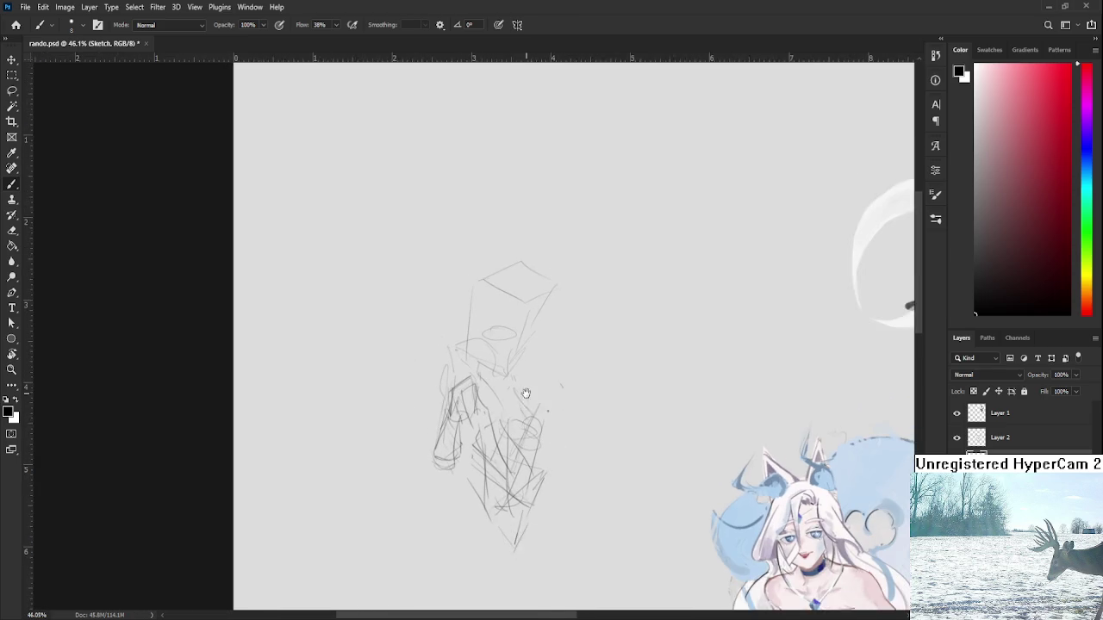
{"action": "key", "text": "l"}
{"action": "left_click_drag", "start_coordinate": [484, 382], "coordinate": [522, 390]}
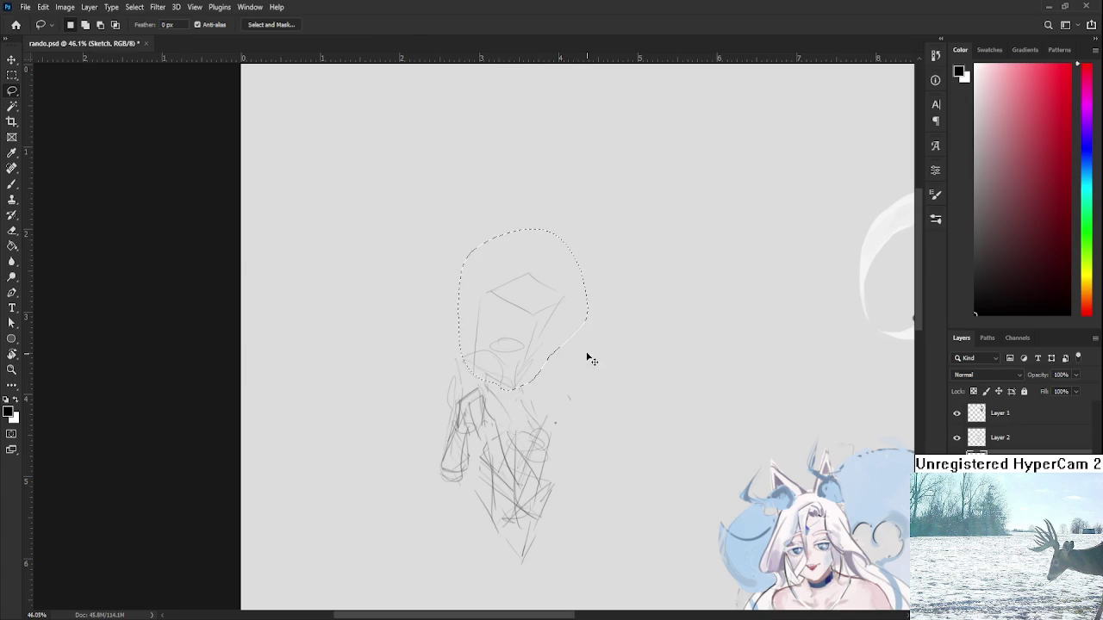
{"action": "key", "text": "ctrl+t"}
{"action": "left_click_drag", "start_coordinate": [457, 229], "coordinate": [468, 243]}
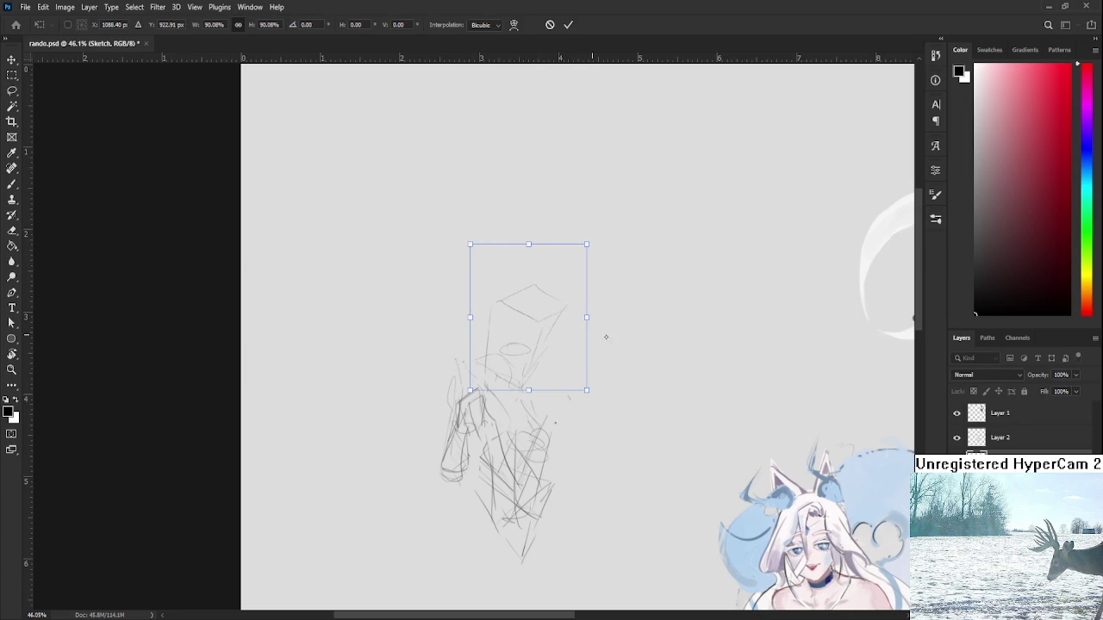
{"action": "key", "text": "Return"}
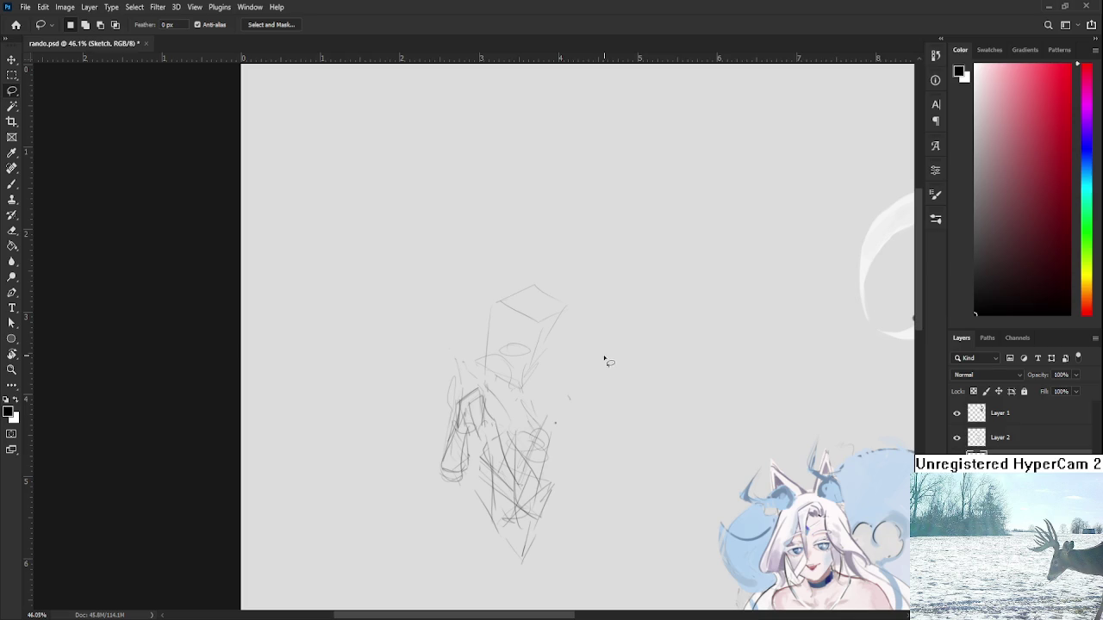
Step: Add dark curved shoulder strokes above the left arm
{"action": "left_click_drag", "start_coordinate": [541, 367], "coordinate": [562, 401]}
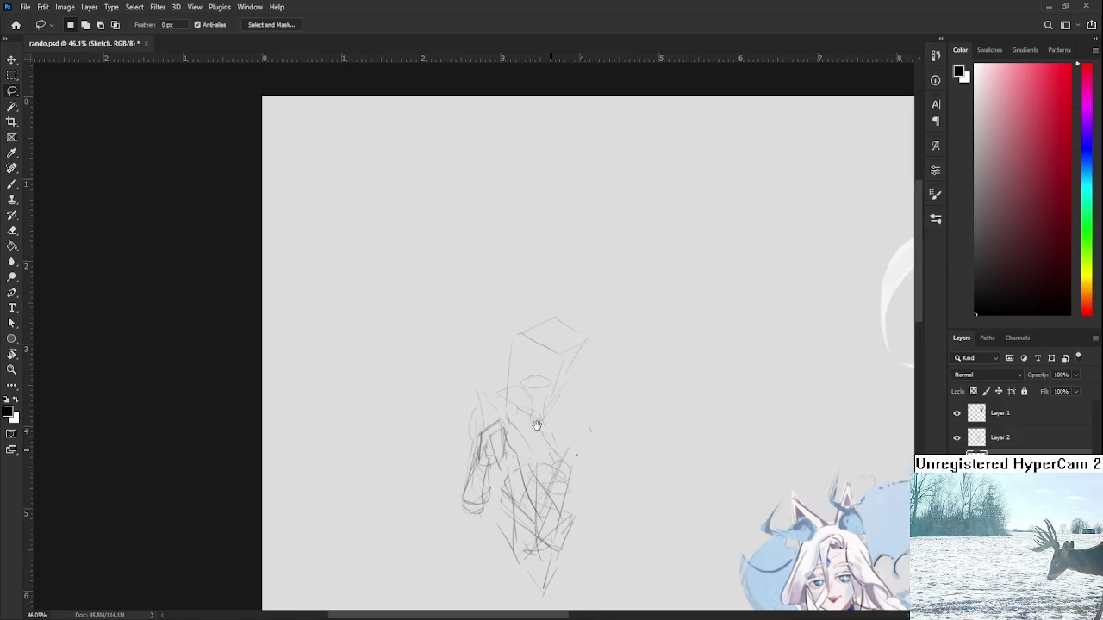
{"action": "key", "text": "b"}
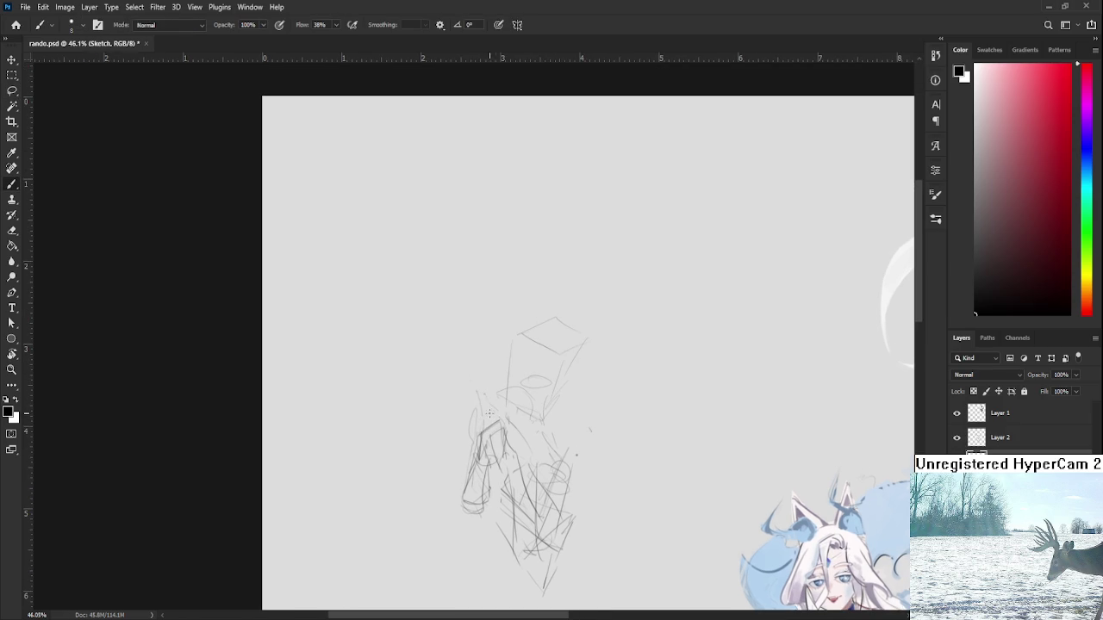
{"action": "mouse_move", "coordinate": [476, 432]}
{"action": "left_mouse_down"}
{"action": "mouse_move", "coordinate": [496, 421]}
{"action": "mouse_move", "coordinate": [486, 407]}
{"action": "mouse_move", "coordinate": [572, 460]}
{"action": "mouse_move", "coordinate": [549, 405]}
{"action": "left_mouse_up"}
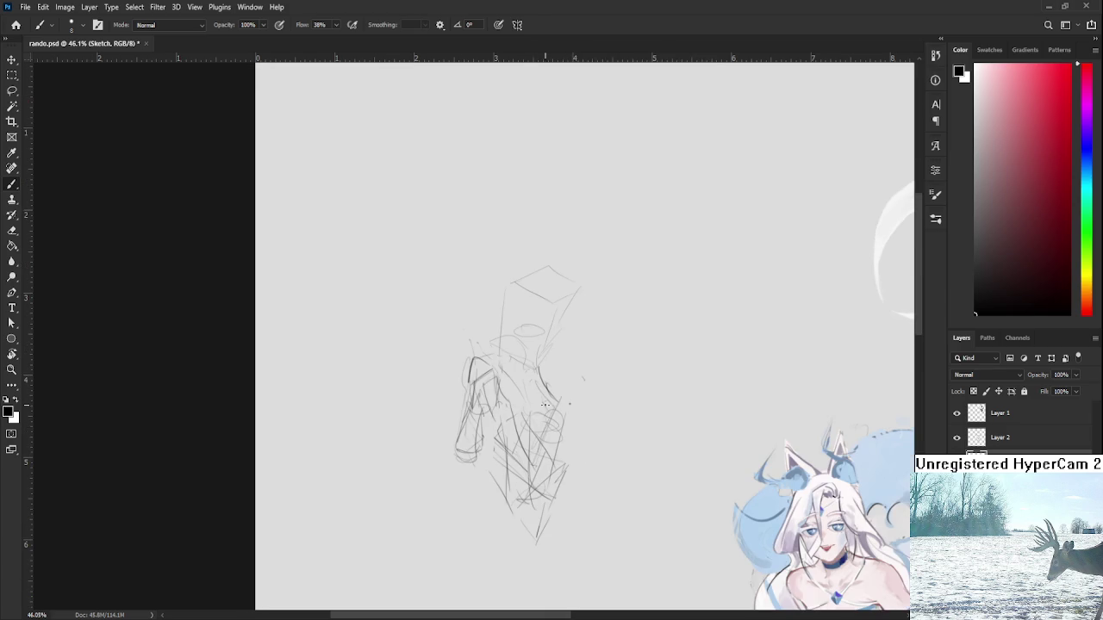
{"action": "scroll", "coordinate": [548, 379], "scroll_direction": "up", "scroll_amount": 1}
Step: Move the reselected head slightly left and down, then zoom the view in
{"action": "key", "text": "l"}
{"action": "mouse_move", "coordinate": [547, 379]}
{"action": "left_mouse_down"}
{"action": "mouse_move", "coordinate": [504, 227]}
{"action": "mouse_move", "coordinate": [620, 345]}
{"action": "left_mouse_up"}
{"action": "key", "text": "ctrl+t"}
{"action": "left_click_drag", "start_coordinate": [509, 351], "coordinate": [488, 358]}
{"action": "key", "text": "Return"}
{"action": "scroll", "coordinate": [582, 355], "scroll_direction": "down", "scroll_amount": 5}
{"action": "scroll", "coordinate": [582, 356], "scroll_direction": "up", "scroll_amount": 3}
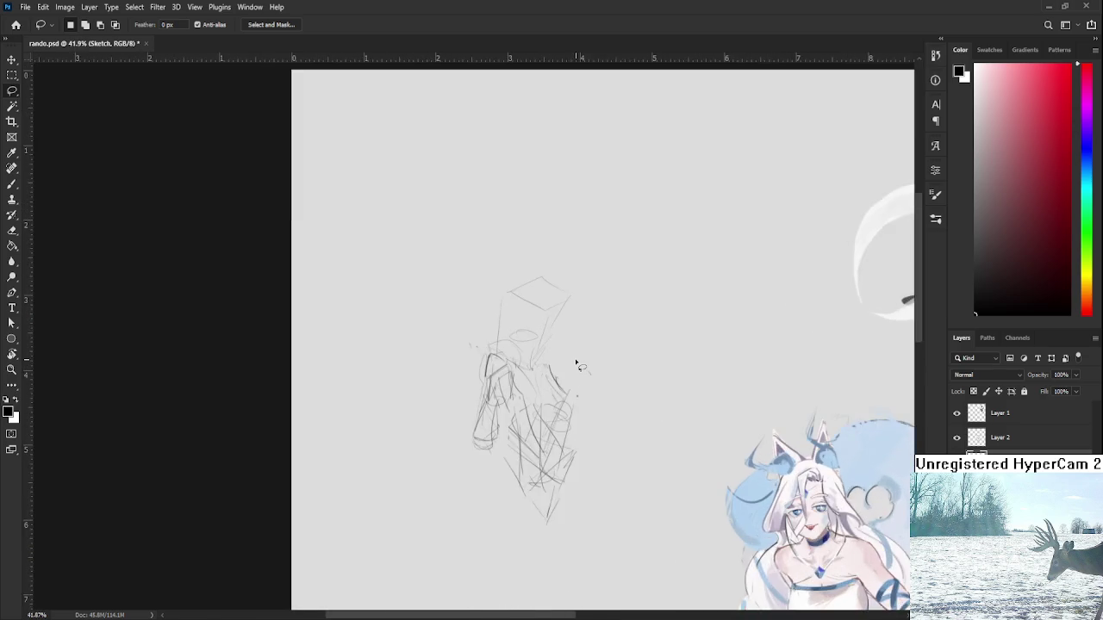
{"action": "scroll", "coordinate": [579, 360], "scroll_direction": "up", "scroll_amount": 2}
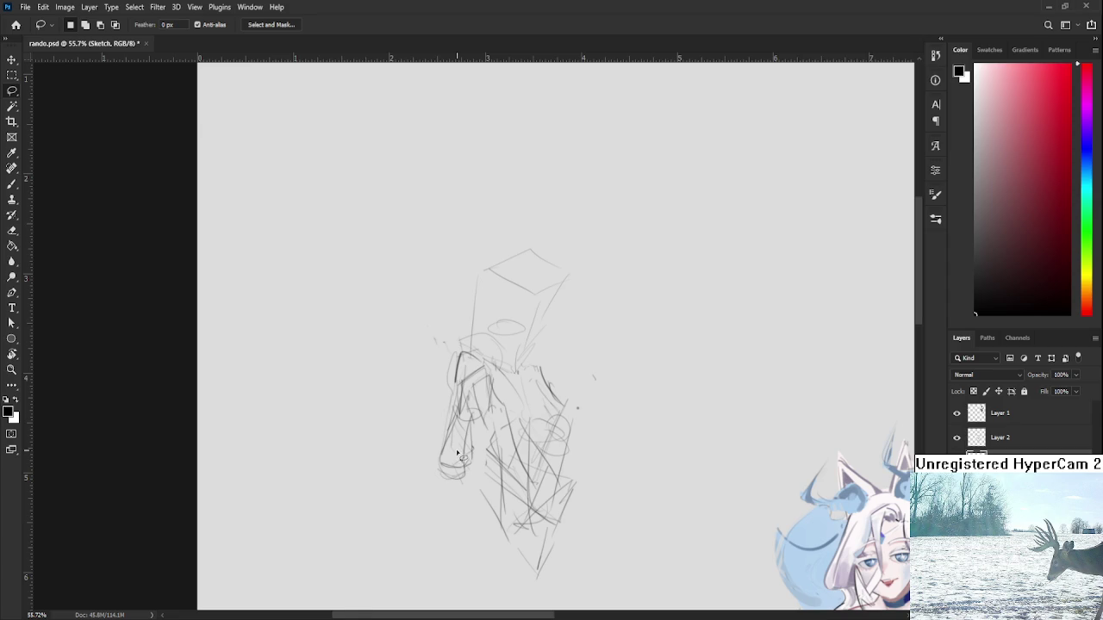
Step: Lasso the boxy head and scale it down to about 93%
{"action": "left_click_drag", "start_coordinate": [458, 454], "coordinate": [510, 318]}
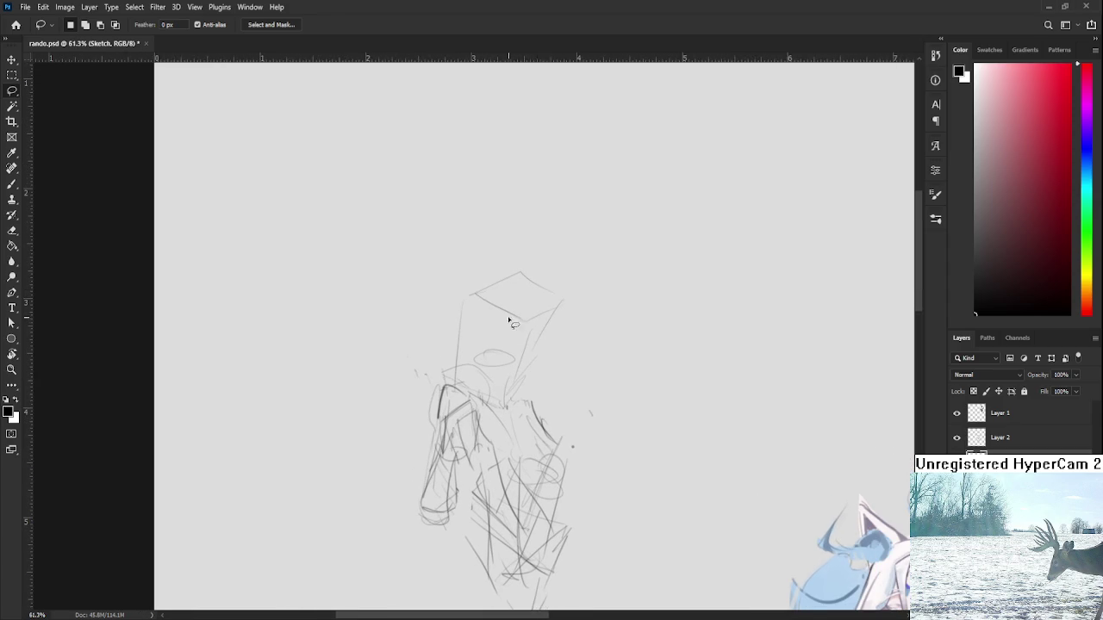
{"action": "left_click_drag", "start_coordinate": [550, 386], "coordinate": [576, 297]}
{"action": "key", "text": "ctrl+t"}
{"action": "left_click_drag", "start_coordinate": [578, 217], "coordinate": [566, 233]}
{"action": "key", "text": "Return"}
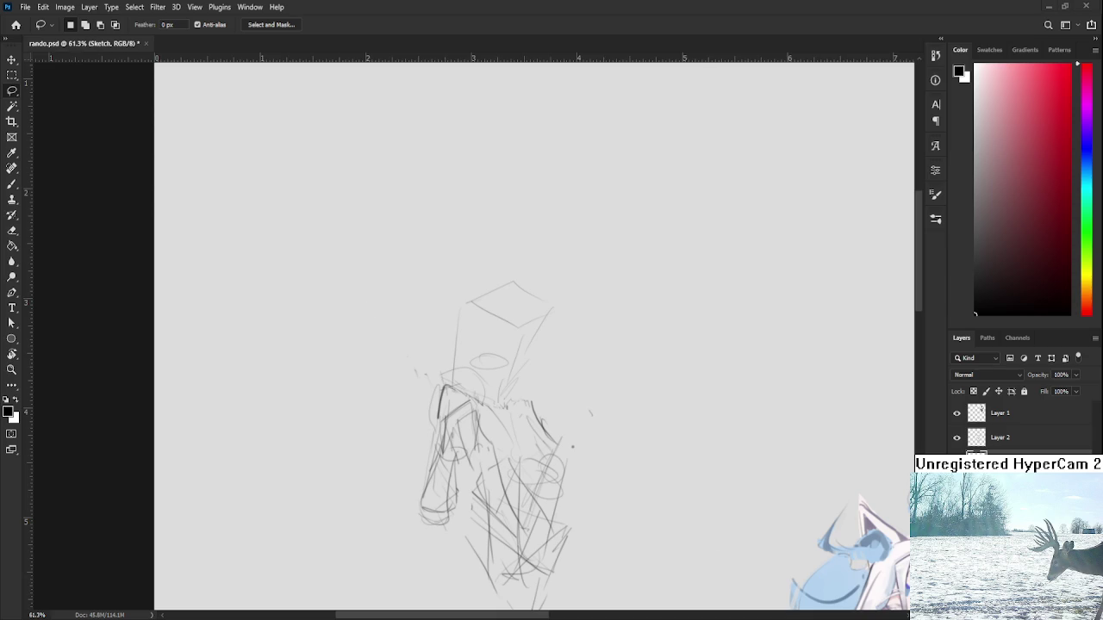
{"action": "scroll", "coordinate": [534, 341], "scroll_direction": "up", "scroll_amount": 5}
Step: Zoom in on the head guide and sketch face strokes, including a curve right of the face
{"action": "mouse_move", "coordinate": [447, 431]}
{"action": "left_mouse_down"}
{"action": "mouse_move", "coordinate": [478, 414]}
{"action": "mouse_move", "coordinate": [501, 362]}
{"action": "left_mouse_up"}
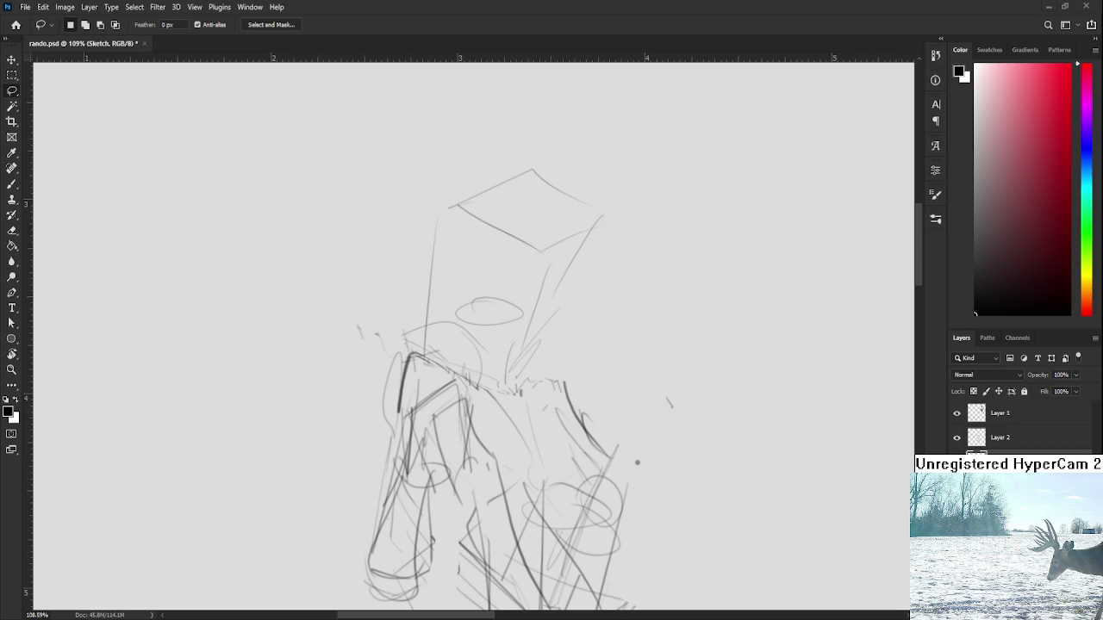
{"action": "scroll", "coordinate": [536, 379], "scroll_direction": "down", "scroll_amount": 1}
{"action": "scroll", "coordinate": [521, 364], "scroll_direction": "down", "scroll_amount": 1}
{"action": "scroll", "coordinate": [505, 439], "scroll_direction": "down", "scroll_amount": 1}
{"action": "key", "text": "b"}
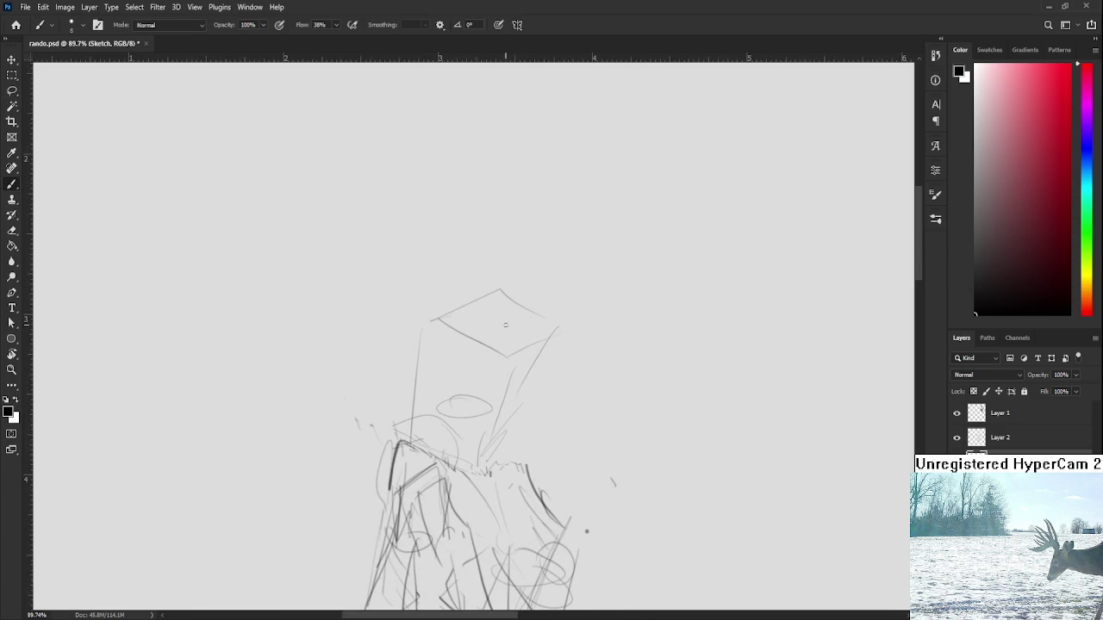
{"action": "key", "text": "l"}
{"action": "scroll", "coordinate": [508, 344], "scroll_direction": "down", "scroll_amount": 2}
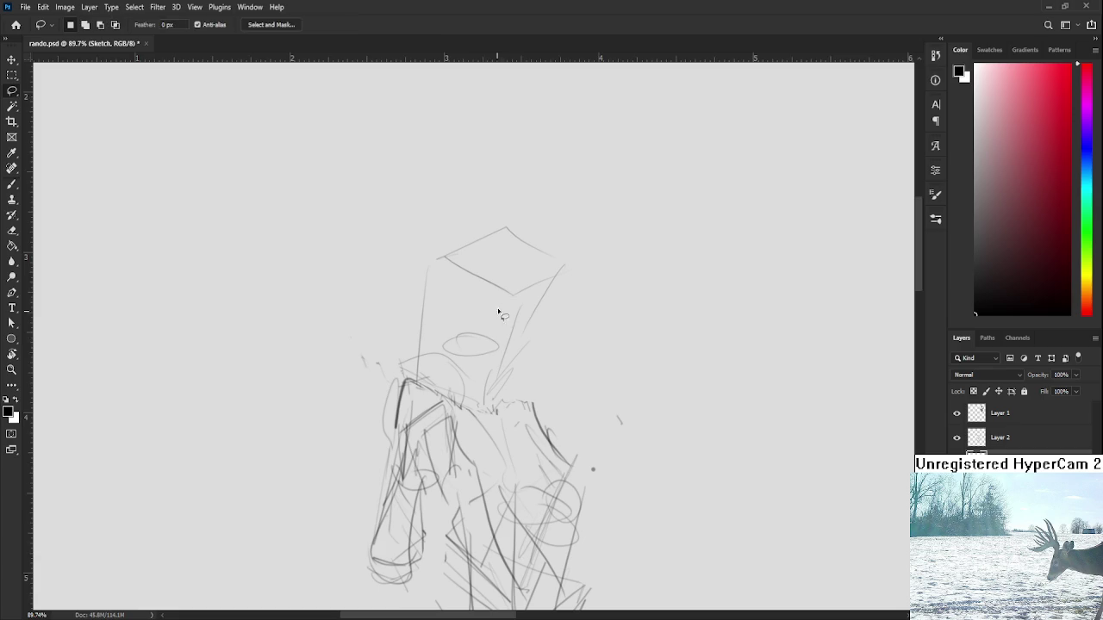
{"action": "key", "text": "b"}
{"action": "mouse_move", "coordinate": [472, 259]}
{"action": "left_mouse_down"}
{"action": "mouse_move", "coordinate": [479, 321]}
{"action": "mouse_move", "coordinate": [458, 336]}
{"action": "mouse_move", "coordinate": [491, 345]}
{"action": "left_mouse_up"}
{"action": "key", "text": "ctrl+z"}
{"action": "left_click_drag", "start_coordinate": [512, 276], "coordinate": [504, 339]}
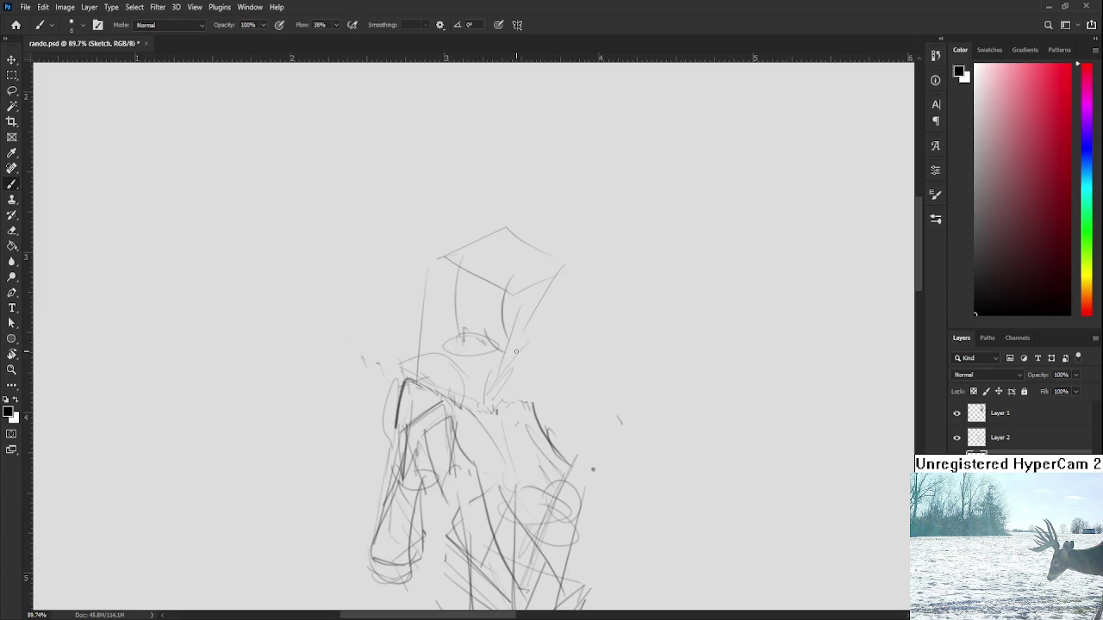
{"action": "left_click_drag", "start_coordinate": [502, 295], "coordinate": [508, 379]}
{"action": "left_click_drag", "start_coordinate": [519, 298], "coordinate": [518, 387]}
{"action": "key", "text": "ctrl+z"}
{"action": "left_click_drag", "start_coordinate": [489, 349], "coordinate": [522, 353]}
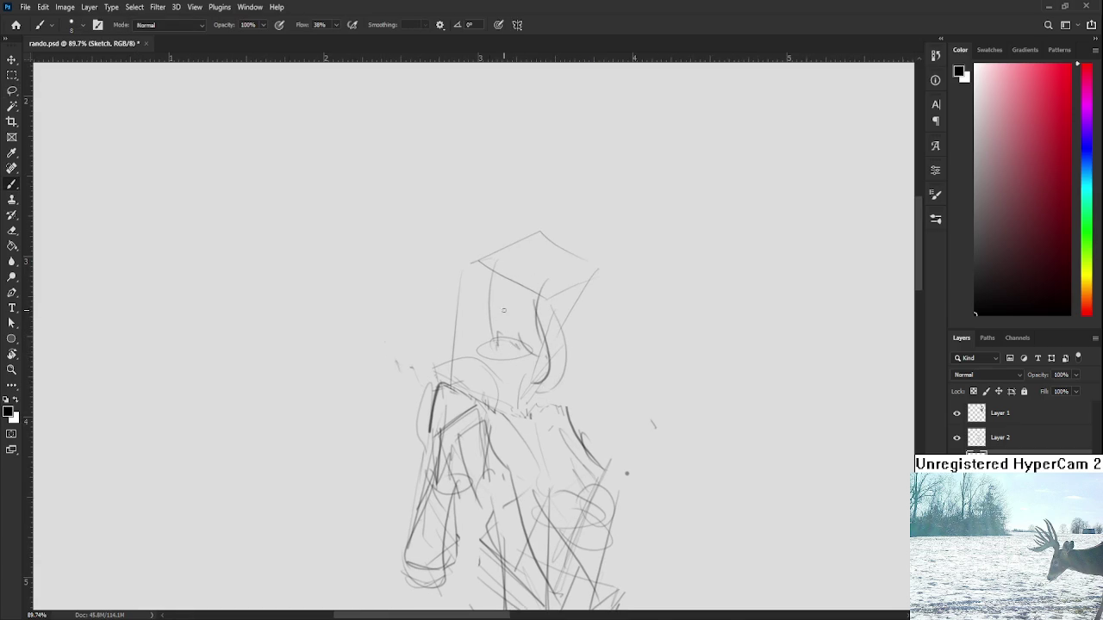
Step: Draw and redraw the left edge of the face until it sits right
{"action": "left_click_drag", "start_coordinate": [493, 269], "coordinate": [470, 317]}
{"action": "key", "text": "ctrl+z"}
{"action": "key", "text": "ctrl+z"}
{"action": "left_click_drag", "start_coordinate": [493, 272], "coordinate": [458, 329]}
{"action": "mouse_move", "coordinate": [472, 291]}
{"action": "left_mouse_down"}
{"action": "mouse_move", "coordinate": [460, 379]}
{"action": "mouse_move", "coordinate": [460, 367]}
{"action": "left_mouse_up"}
{"action": "key", "text": "ctrl+z"}
{"action": "left_click_drag", "start_coordinate": [457, 317], "coordinate": [450, 360]}
{"action": "key", "text": "ctrl+z"}
{"action": "key", "text": "ctrl+z"}
{"action": "mouse_move", "coordinate": [456, 274]}
{"action": "left_mouse_down"}
{"action": "mouse_move", "coordinate": [436, 334]}
{"action": "mouse_move", "coordinate": [446, 364]}
{"action": "left_mouse_up"}
{"action": "key", "text": "ctrl+z"}
{"action": "left_click_drag", "start_coordinate": [472, 307], "coordinate": [461, 357]}
Step: Sketch an arc over the head and the pointed left and right cat ears
{"action": "mouse_move", "coordinate": [509, 295]}
{"action": "left_mouse_down"}
{"action": "mouse_move", "coordinate": [570, 306]}
{"action": "mouse_move", "coordinate": [570, 389]}
{"action": "mouse_move", "coordinate": [577, 327]}
{"action": "mouse_move", "coordinate": [539, 428]}
{"action": "left_mouse_up"}
{"action": "mouse_move", "coordinate": [498, 384]}
{"action": "left_mouse_down"}
{"action": "mouse_move", "coordinate": [438, 369]}
{"action": "mouse_move", "coordinate": [441, 352]}
{"action": "mouse_move", "coordinate": [447, 403]}
{"action": "left_mouse_up"}
{"action": "key", "text": "ctrl+z"}
Step: Add dark zigzag hair strokes beside the right ear and thicken the left hair outline
{"action": "key", "text": "ctrl+z"}
{"action": "mouse_move", "coordinate": [433, 362]}
{"action": "left_mouse_down"}
{"action": "mouse_move", "coordinate": [442, 419]}
{"action": "mouse_move", "coordinate": [486, 386]}
{"action": "left_mouse_up"}
{"action": "mouse_move", "coordinate": [565, 379]}
{"action": "left_mouse_down"}
{"action": "mouse_move", "coordinate": [565, 422]}
{"action": "mouse_move", "coordinate": [549, 363]}
{"action": "mouse_move", "coordinate": [524, 434]}
{"action": "left_mouse_up"}
{"action": "key", "text": "ctrl+z"}
{"action": "key", "text": "ctrl+z"}
{"action": "key", "text": "ctrl+z"}
{"action": "mouse_move", "coordinate": [555, 360]}
{"action": "left_mouse_down"}
{"action": "mouse_move", "coordinate": [564, 429]}
{"action": "mouse_move", "coordinate": [512, 411]}
{"action": "mouse_move", "coordinate": [570, 393]}
{"action": "mouse_move", "coordinate": [590, 431]}
{"action": "left_mouse_up"}
{"action": "key", "text": "ctrl+z"}
{"action": "scroll", "coordinate": [569, 396], "scroll_direction": "down", "scroll_amount": 3}
{"action": "mouse_move", "coordinate": [520, 412]}
{"action": "left_mouse_down"}
{"action": "mouse_move", "coordinate": [575, 380]}
{"action": "mouse_move", "coordinate": [585, 422]}
{"action": "mouse_move", "coordinate": [546, 396]}
{"action": "mouse_move", "coordinate": [447, 417]}
{"action": "mouse_move", "coordinate": [452, 403]}
{"action": "mouse_move", "coordinate": [476, 419]}
{"action": "mouse_move", "coordinate": [451, 439]}
{"action": "left_mouse_up"}
{"action": "key", "text": "ctrl+z"}
{"action": "left_click_drag", "start_coordinate": [484, 405], "coordinate": [450, 431]}
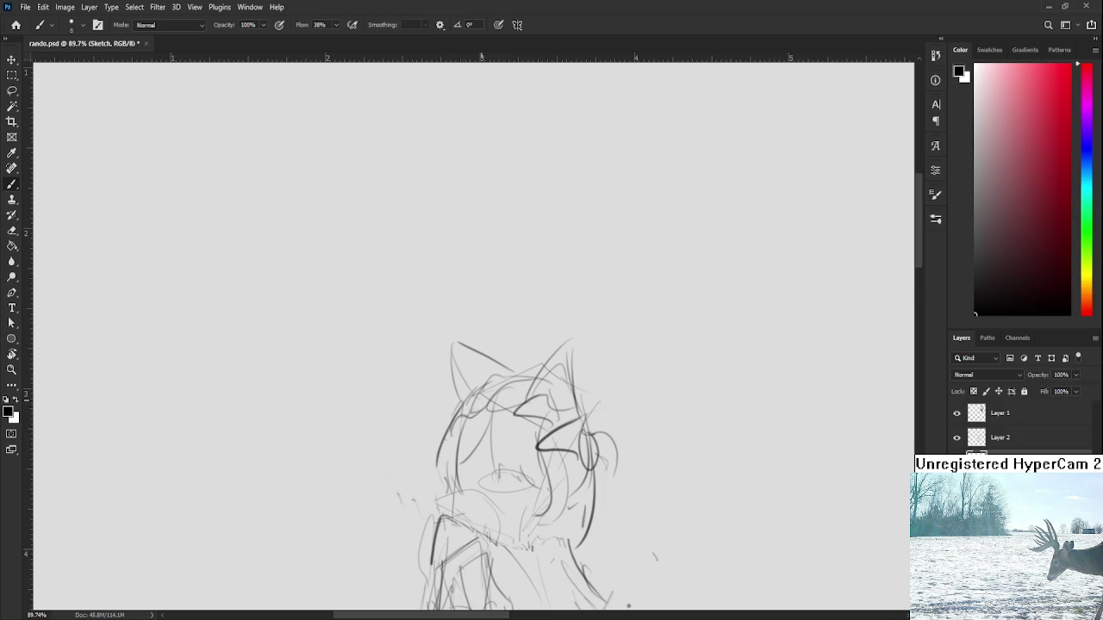
Step: Zoom out and add dark hair strokes along the left edge of the head
{"action": "scroll", "coordinate": [476, 401], "scroll_direction": "down", "scroll_amount": 3}
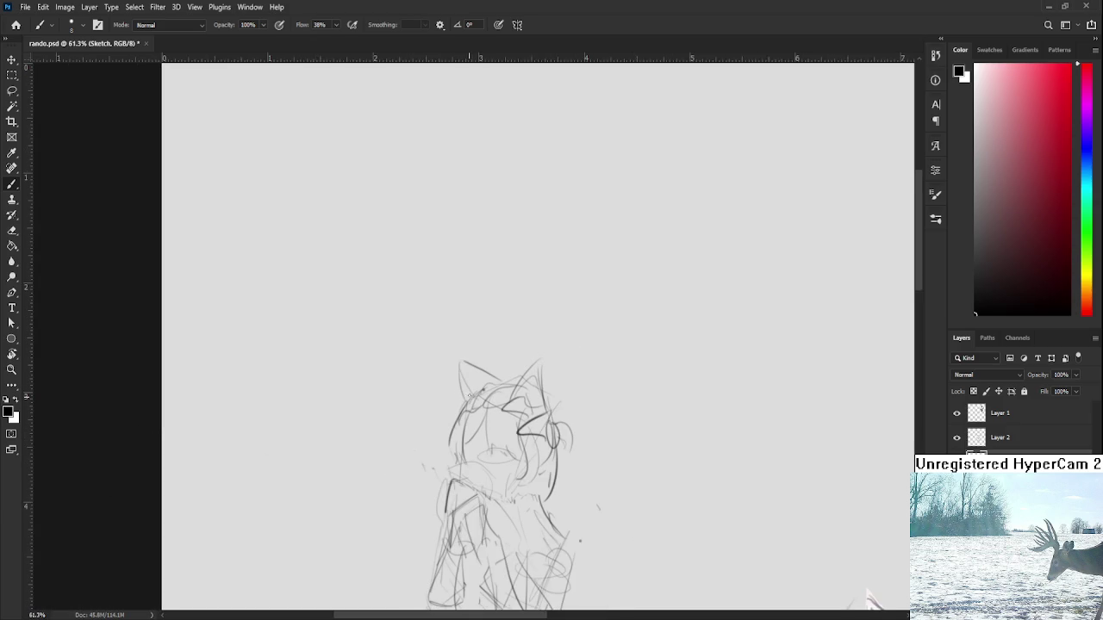
{"action": "left_click_drag", "start_coordinate": [472, 383], "coordinate": [491, 323]}
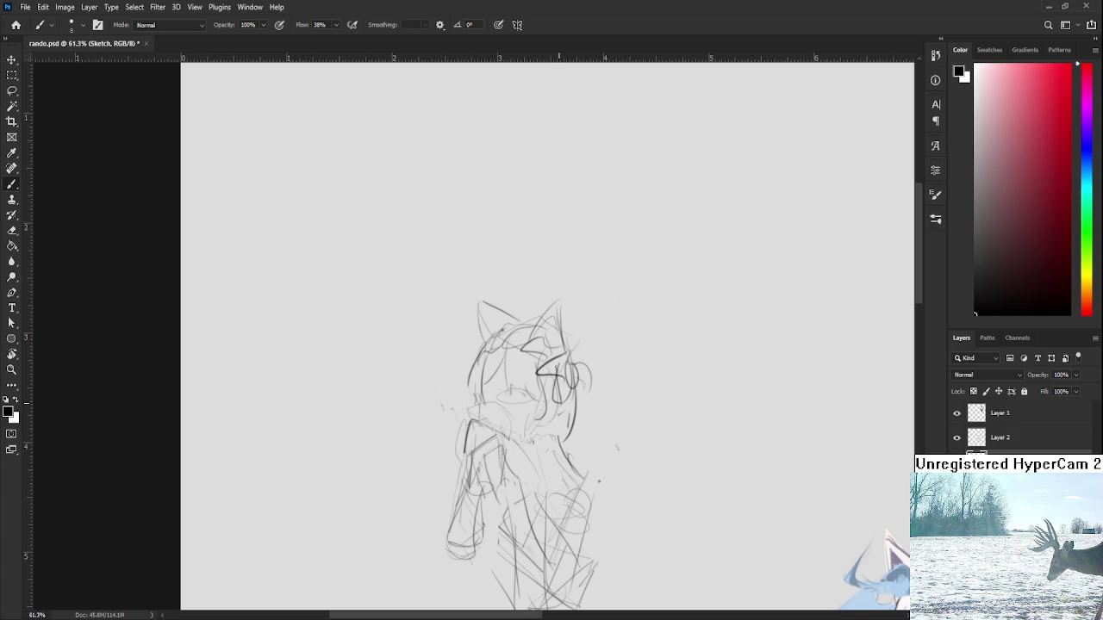
{"action": "left_click_drag", "start_coordinate": [475, 373], "coordinate": [481, 323]}
{"action": "mouse_move", "coordinate": [486, 285]}
{"action": "left_mouse_down"}
{"action": "mouse_move", "coordinate": [476, 341]}
{"action": "mouse_move", "coordinate": [476, 326]}
{"action": "left_mouse_up"}
{"action": "key", "text": "ctrl+z"}
{"action": "key", "text": "ctrl+z"}
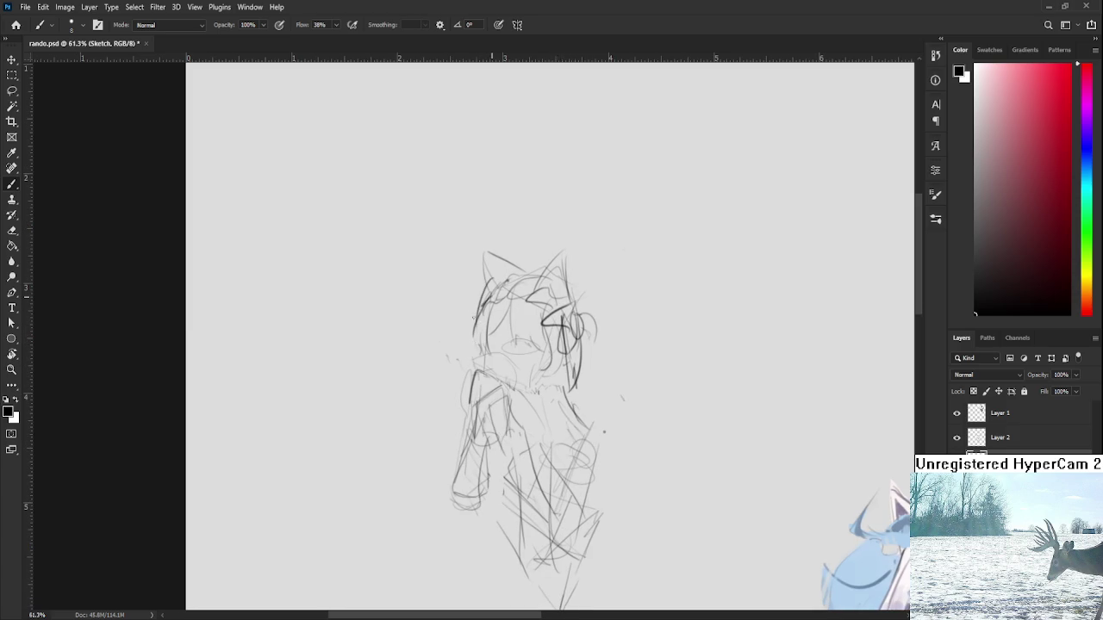
{"action": "mouse_move", "coordinate": [495, 280]}
{"action": "left_mouse_down"}
{"action": "mouse_move", "coordinate": [466, 339]}
{"action": "mouse_move", "coordinate": [483, 334]}
{"action": "mouse_move", "coordinate": [501, 366]}
{"action": "mouse_move", "coordinate": [488, 372]}
{"action": "left_mouse_up"}
{"action": "key", "text": "ctrl+z"}
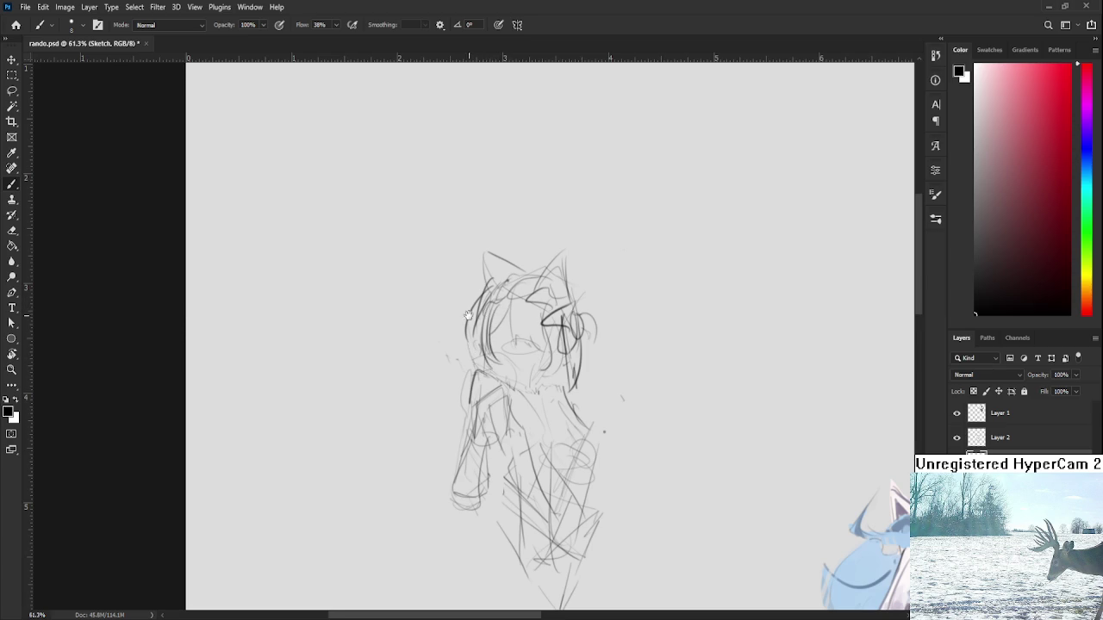
{"action": "left_click_drag", "start_coordinate": [465, 314], "coordinate": [451, 304]}
Step: Erase stray marks beside the face, then draw a pointed eye shape and a hair line
{"action": "key", "text": "e"}
{"action": "left_click_drag", "start_coordinate": [512, 329], "coordinate": [518, 342]}
{"action": "key", "text": "b"}
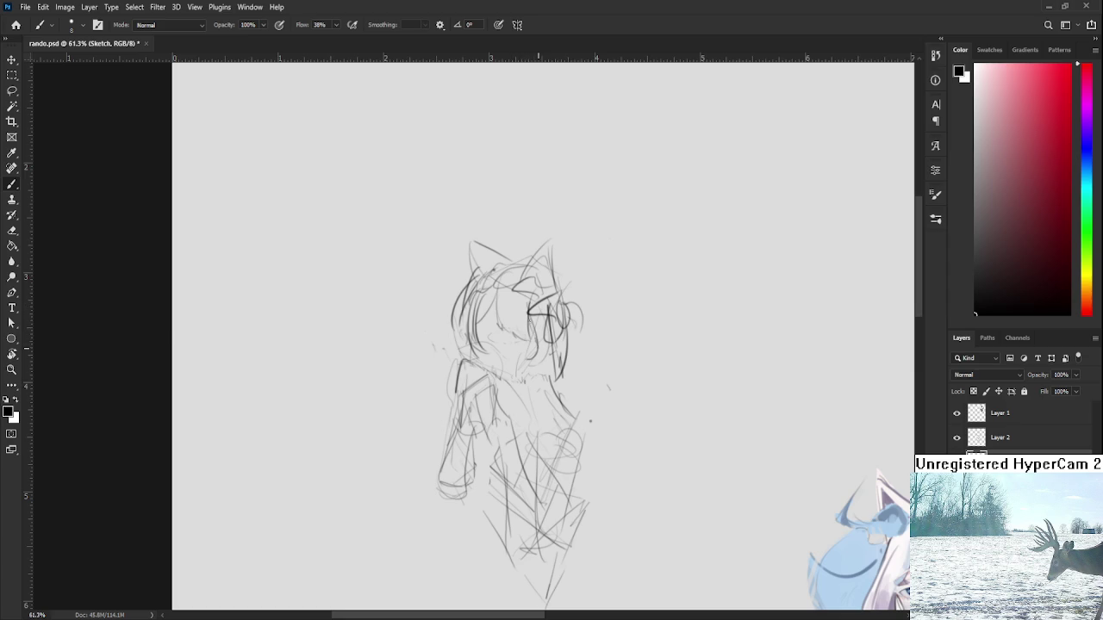
{"action": "mouse_move", "coordinate": [556, 299]}
{"action": "left_mouse_down"}
{"action": "mouse_move", "coordinate": [531, 308]}
{"action": "mouse_move", "coordinate": [560, 331]}
{"action": "left_mouse_up"}
{"action": "mouse_move", "coordinate": [498, 296]}
{"action": "left_mouse_down"}
{"action": "mouse_move", "coordinate": [500, 333]}
{"action": "mouse_move", "coordinate": [522, 334]}
{"action": "left_mouse_up"}
{"action": "left_click_drag", "start_coordinate": [526, 363], "coordinate": [533, 386]}
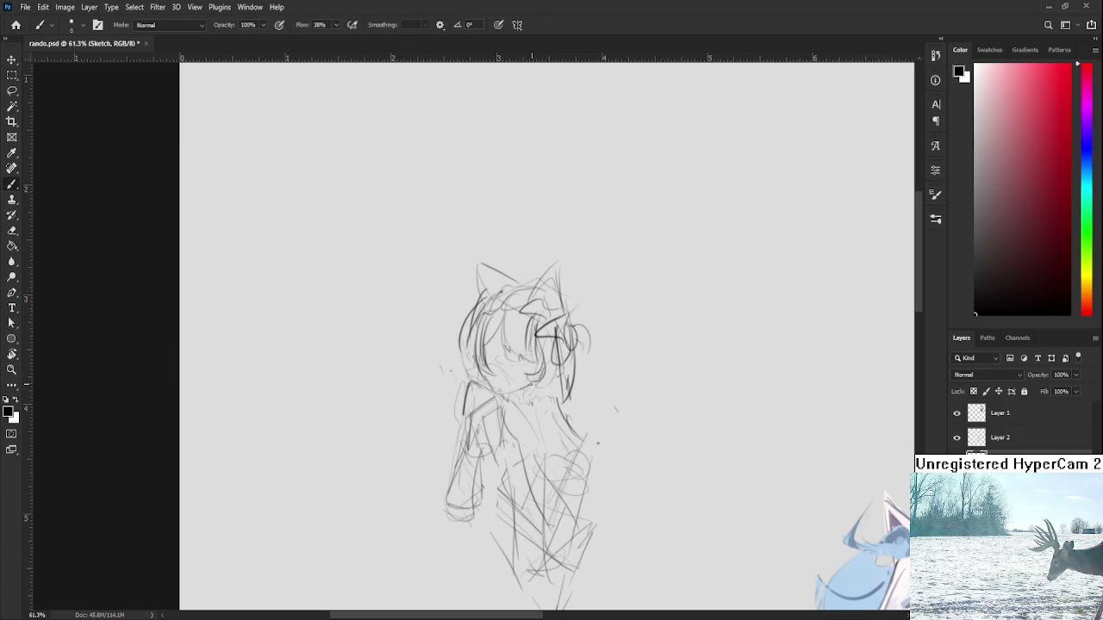
{"action": "key", "text": "e"}
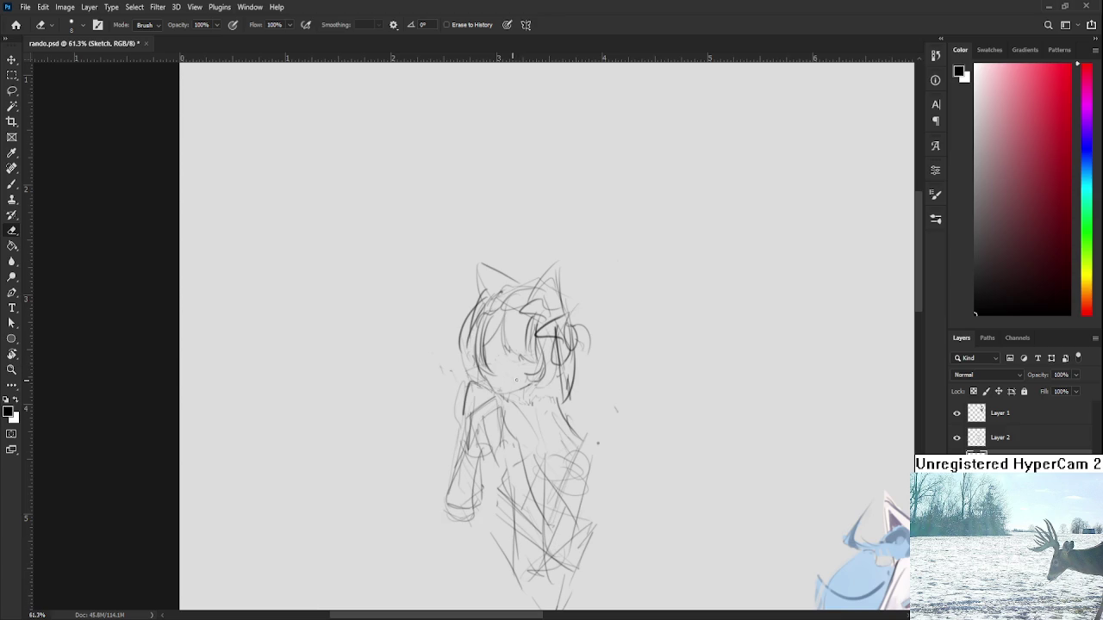
{"action": "key", "text": "b"}
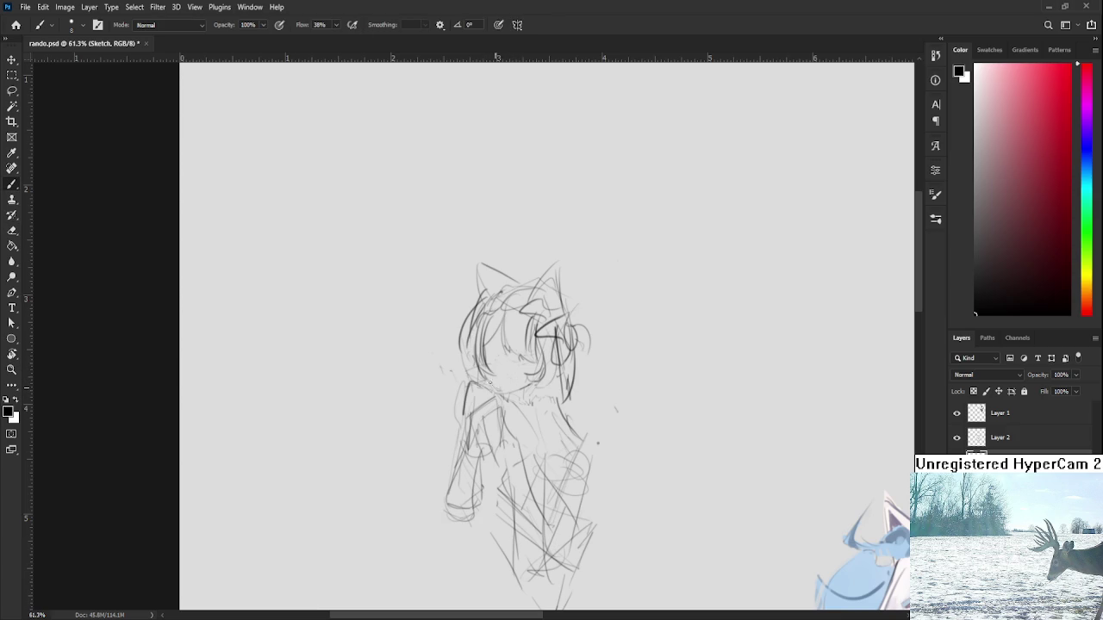
{"action": "key", "text": "e"}
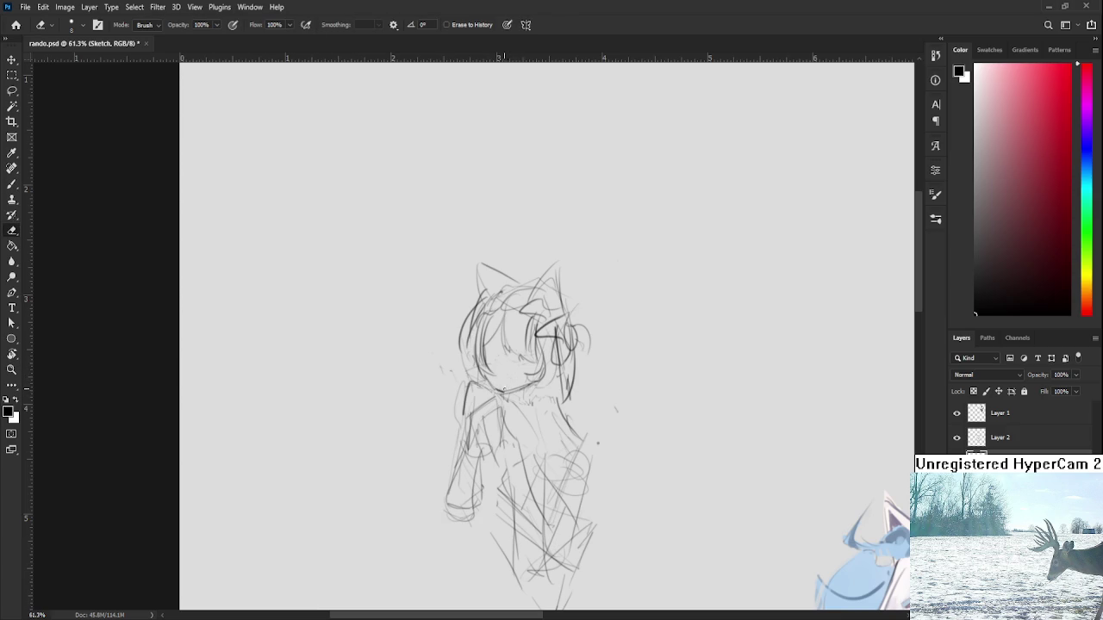
{"action": "key", "text": "b"}
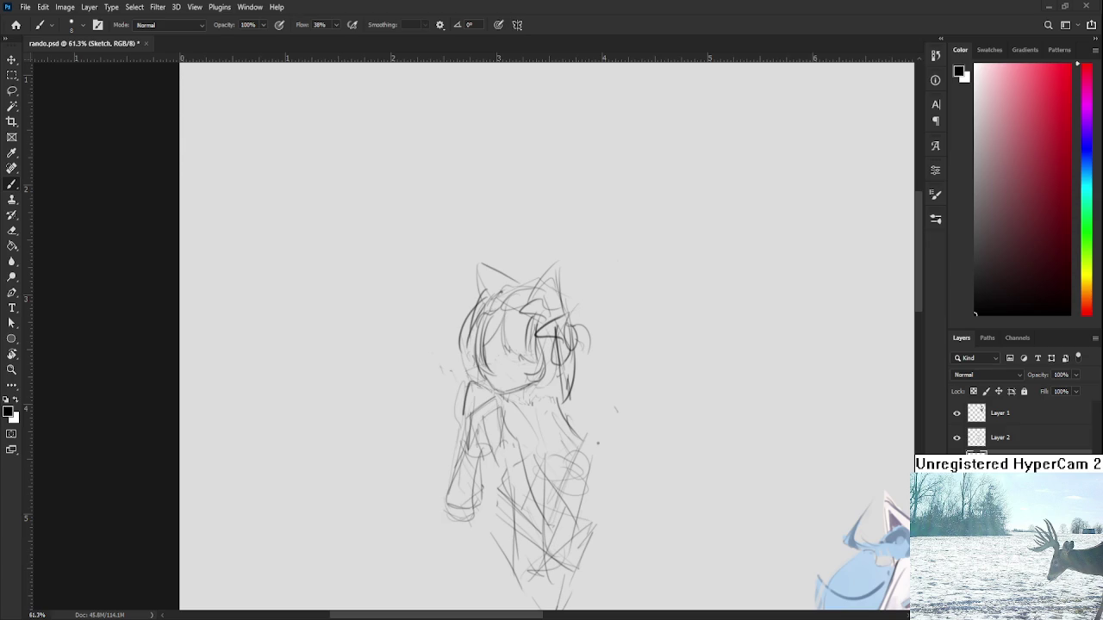
{"action": "scroll", "coordinate": [463, 357], "scroll_direction": "down", "scroll_amount": 1}
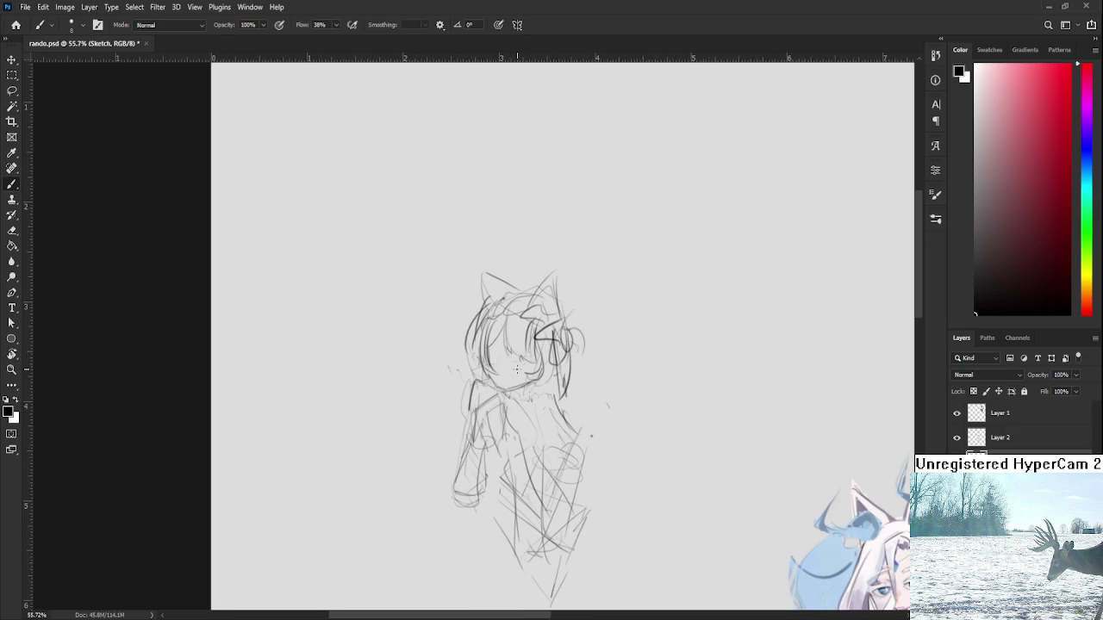
Step: Lasso the girl's head, scale it down to about 96%, commit and deselect
{"action": "key", "text": "l"}
{"action": "mouse_move", "coordinate": [430, 336]}
{"action": "left_mouse_down"}
{"action": "mouse_move", "coordinate": [577, 405]}
{"action": "mouse_move", "coordinate": [506, 396]}
{"action": "left_mouse_up"}
{"action": "key", "text": "ctrl+t"}
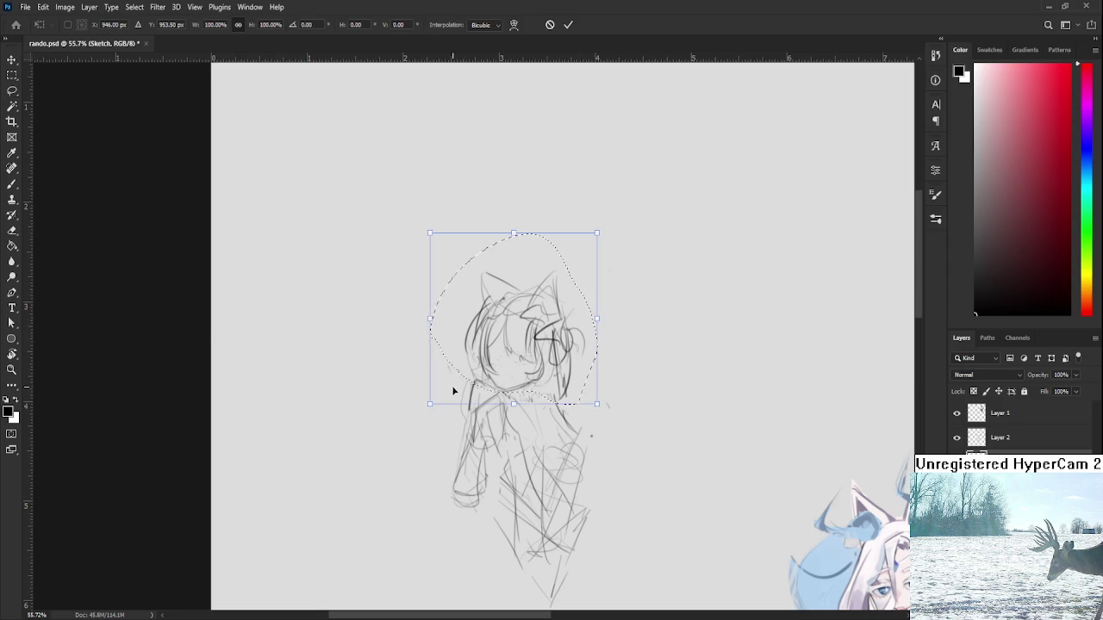
{"action": "left_click_drag", "start_coordinate": [436, 403], "coordinate": [441, 392]}
{"action": "mouse_move", "coordinate": [504, 351]}
{"action": "left_mouse_down"}
{"action": "mouse_move", "coordinate": [506, 362]}
{"action": "mouse_move", "coordinate": [518, 357]}
{"action": "left_mouse_up"}
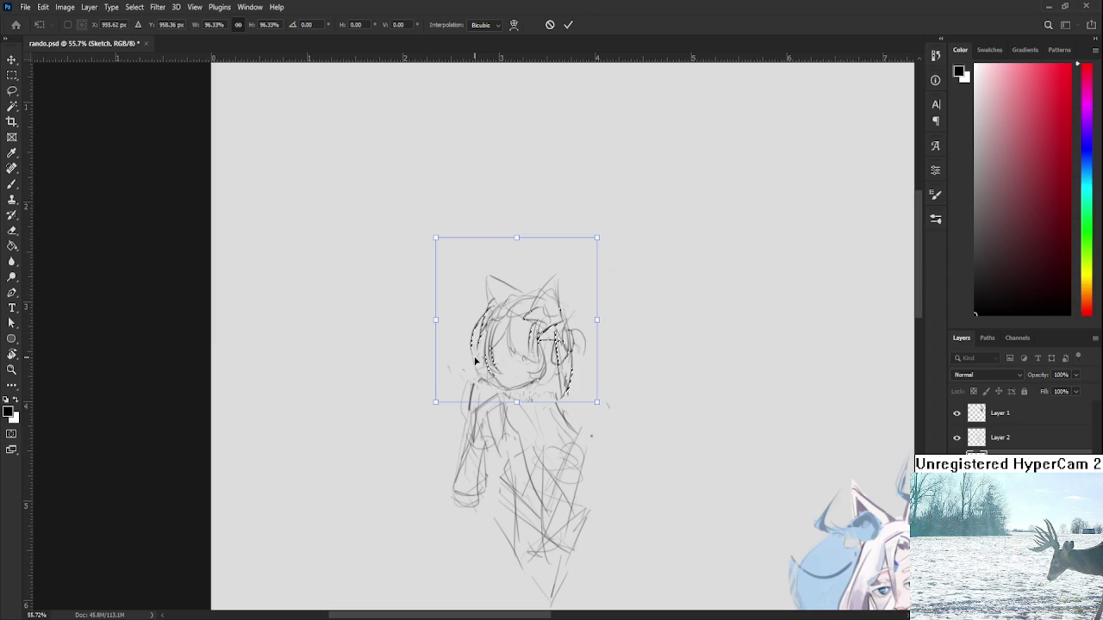
{"action": "key", "text": "Return"}
{"action": "key", "text": "ctrl+d"}
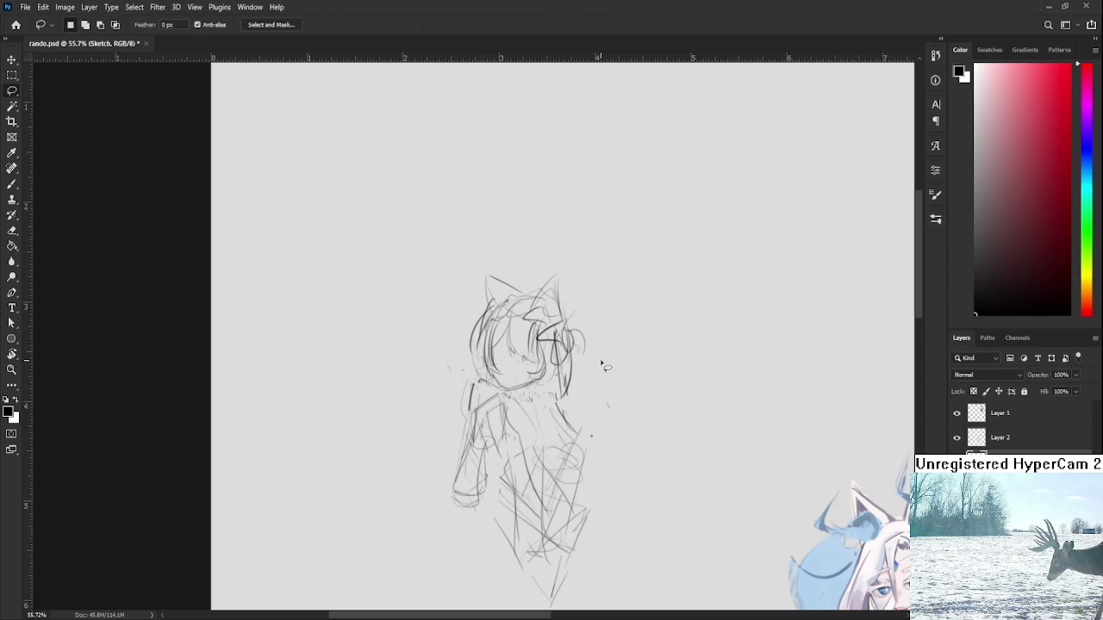
Step: Sketch faint curved hair strokes along the right side of the head
{"action": "key", "text": "b"}
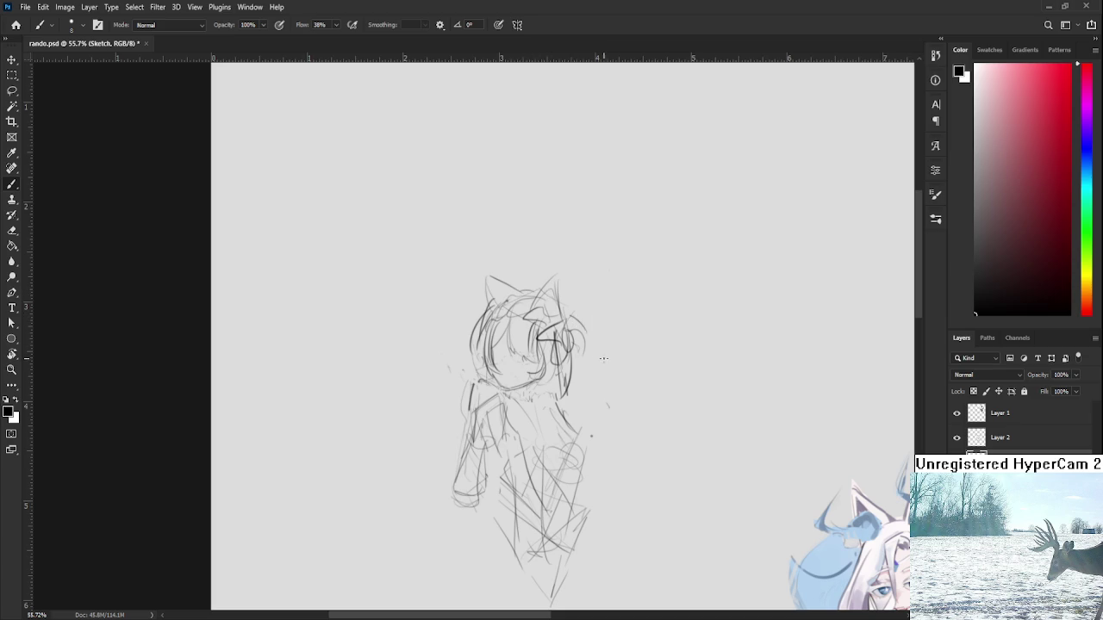
{"action": "left_click_drag", "start_coordinate": [563, 312], "coordinate": [583, 341]}
{"action": "left_click_drag", "start_coordinate": [569, 307], "coordinate": [580, 336]}
{"action": "left_click_drag", "start_coordinate": [572, 320], "coordinate": [577, 347]}
{"action": "scroll", "coordinate": [576, 344], "scroll_direction": "down", "scroll_amount": 1}
{"action": "left_click_drag", "start_coordinate": [572, 378], "coordinate": [573, 333]}
{"action": "key", "text": "ctrl+z"}
{"action": "left_click_drag", "start_coordinate": [566, 381], "coordinate": [571, 322]}
{"action": "key", "text": "ctrl+z"}
{"action": "key", "text": "ctrl+z"}
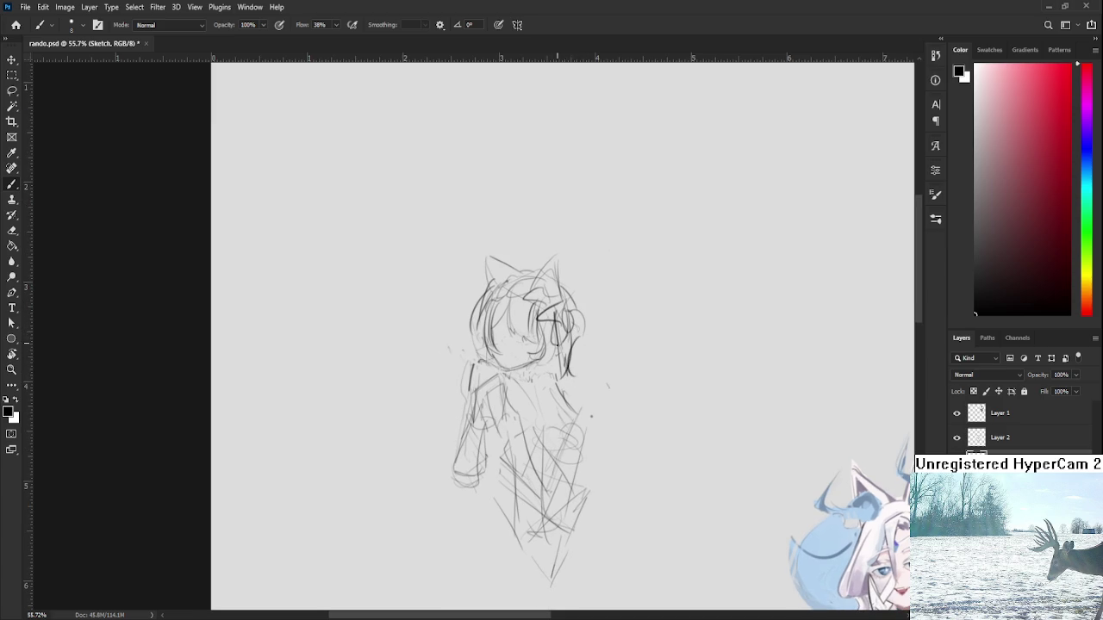
{"action": "left_click_drag", "start_coordinate": [550, 358], "coordinate": [561, 341]}
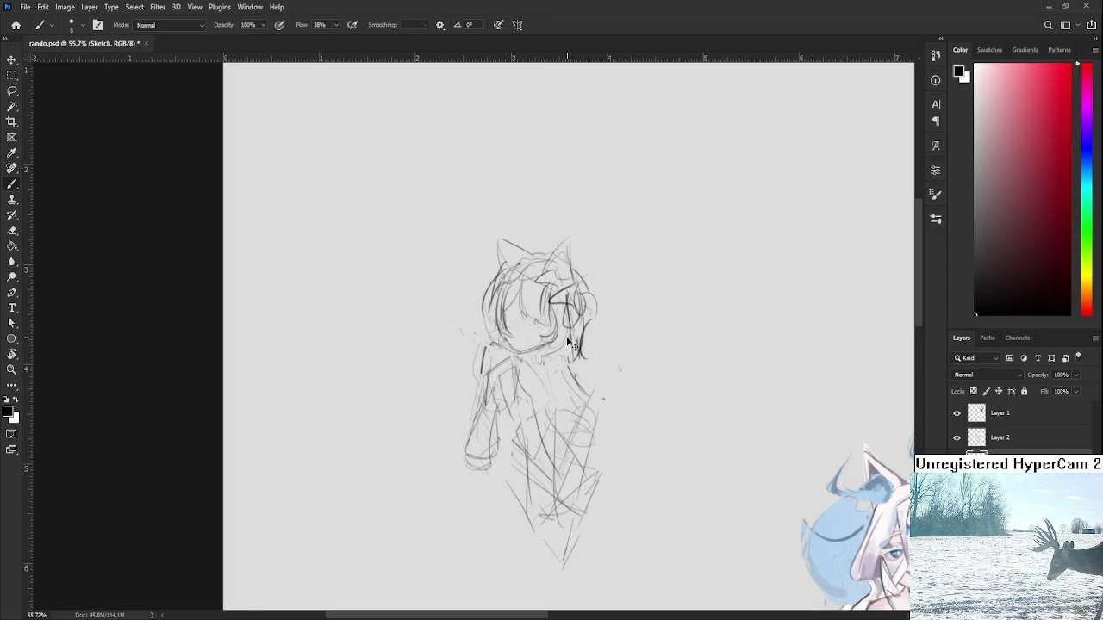
{"action": "left_click_drag", "start_coordinate": [570, 331], "coordinate": [548, 430]}
{"action": "key", "text": "ctrl+z"}
{"action": "key", "text": "ctrl+z"}
Step: Draw long hair strands curving down the right side, plus a short line left of the face
{"action": "left_click_drag", "start_coordinate": [567, 301], "coordinate": [571, 332]}
{"action": "left_click_drag", "start_coordinate": [558, 341], "coordinate": [562, 402]}
{"action": "left_click_drag", "start_coordinate": [550, 352], "coordinate": [580, 425]}
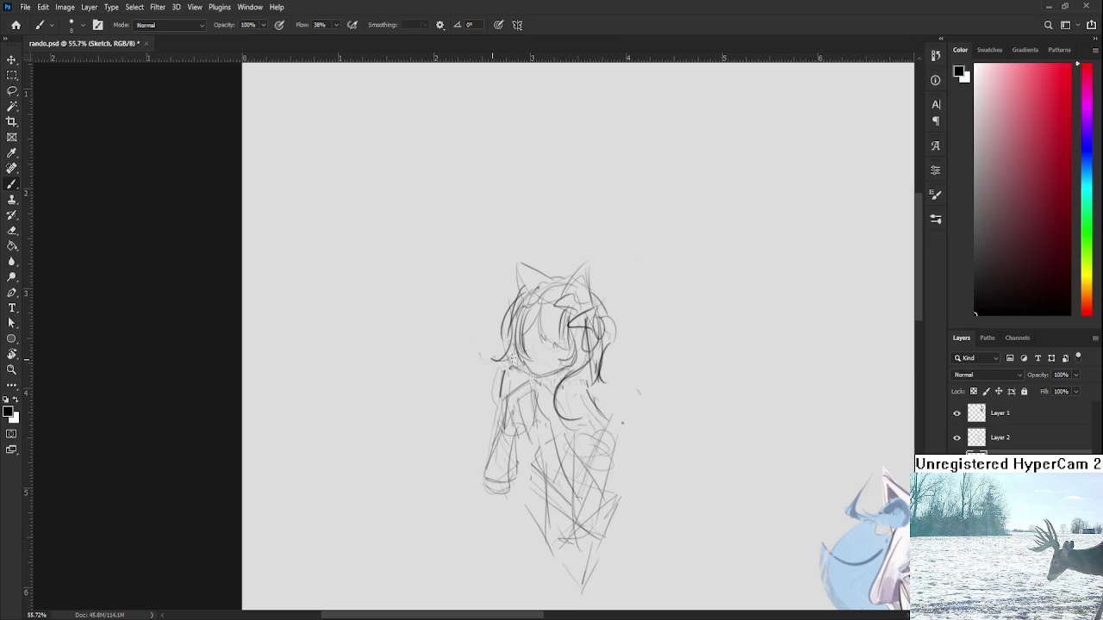
{"action": "left_click_drag", "start_coordinate": [493, 359], "coordinate": [515, 367]}
{"action": "scroll", "coordinate": [556, 381], "scroll_direction": "right", "scroll_amount": 2}
{"action": "left_click_drag", "start_coordinate": [562, 359], "coordinate": [512, 427]}
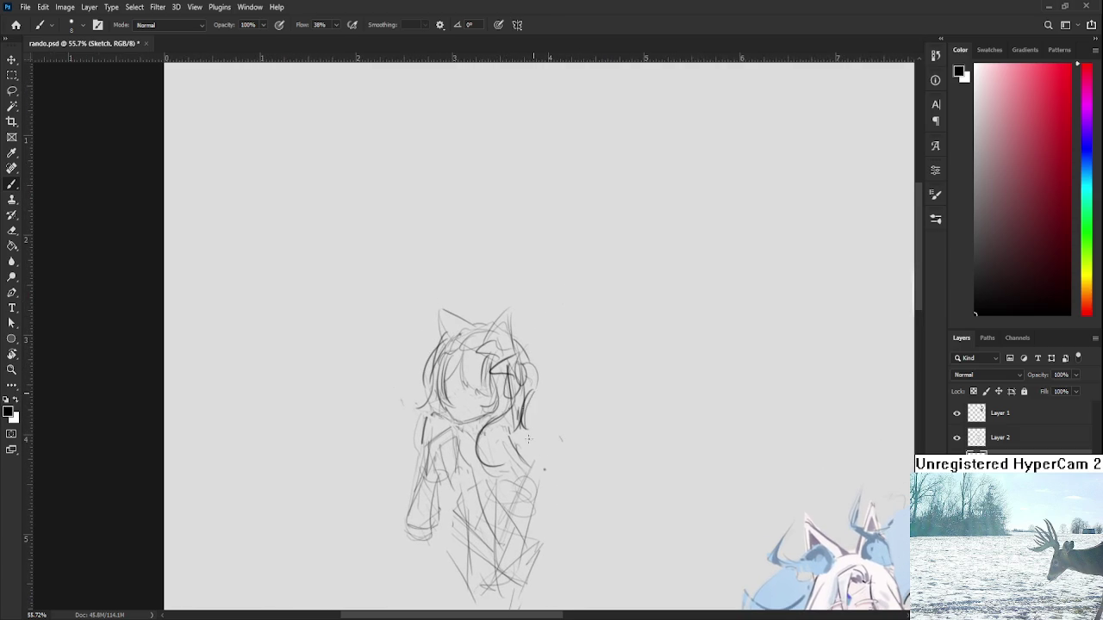
{"action": "mouse_move", "coordinate": [528, 402]}
{"action": "left_mouse_down"}
{"action": "mouse_move", "coordinate": [525, 441]}
{"action": "mouse_move", "coordinate": [539, 465]}
{"action": "mouse_move", "coordinate": [535, 448]}
{"action": "left_mouse_up"}
{"action": "mouse_move", "coordinate": [517, 398]}
{"action": "left_mouse_down"}
{"action": "mouse_move", "coordinate": [569, 435]}
{"action": "mouse_move", "coordinate": [555, 437]}
{"action": "left_mouse_up"}
{"action": "key", "text": "ctrl+z"}
{"action": "key", "text": "ctrl+z"}
{"action": "key", "text": "ctrl+z"}
{"action": "mouse_move", "coordinate": [520, 399]}
{"action": "left_mouse_down"}
{"action": "mouse_move", "coordinate": [560, 475]}
{"action": "mouse_move", "coordinate": [526, 509]}
{"action": "left_mouse_up"}
{"action": "key", "text": "ctrl+z"}
{"action": "key", "text": "ctrl+z"}
{"action": "mouse_move", "coordinate": [522, 400]}
{"action": "left_mouse_down"}
{"action": "mouse_move", "coordinate": [541, 518]}
{"action": "mouse_move", "coordinate": [555, 474]}
{"action": "left_mouse_up"}
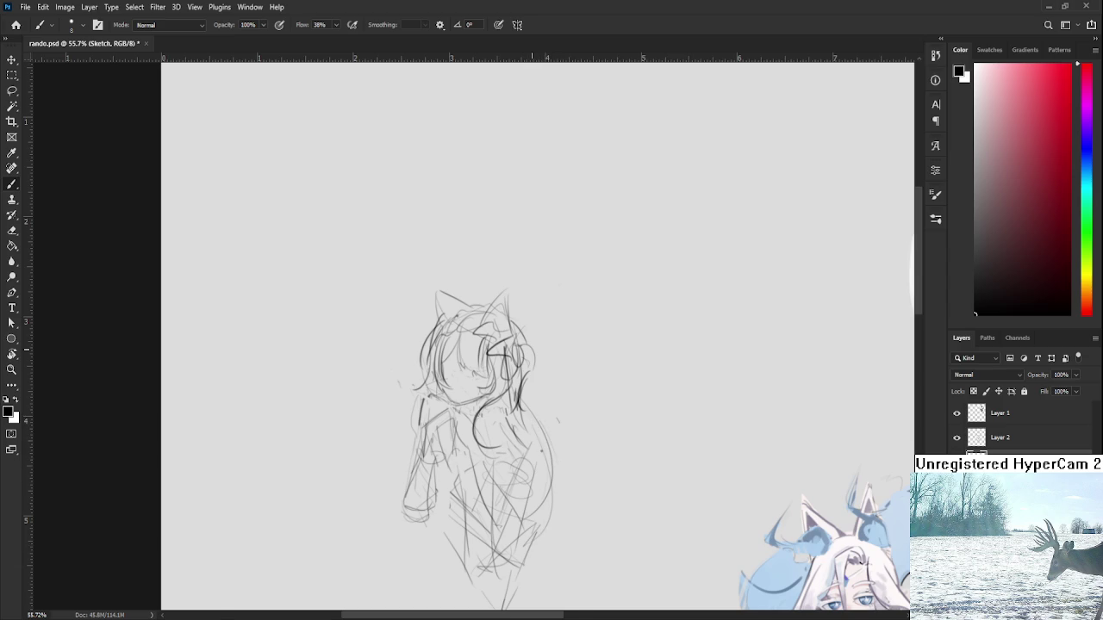
Step: Add a short stroke at the chin and redraw the jaw and cheek lines
{"action": "scroll", "coordinate": [531, 349], "scroll_direction": "down", "scroll_amount": 1}
{"action": "scroll", "coordinate": [529, 357], "scroll_direction": "down", "scroll_amount": 1}
{"action": "scroll", "coordinate": [480, 353], "scroll_direction": "up", "scroll_amount": 1}
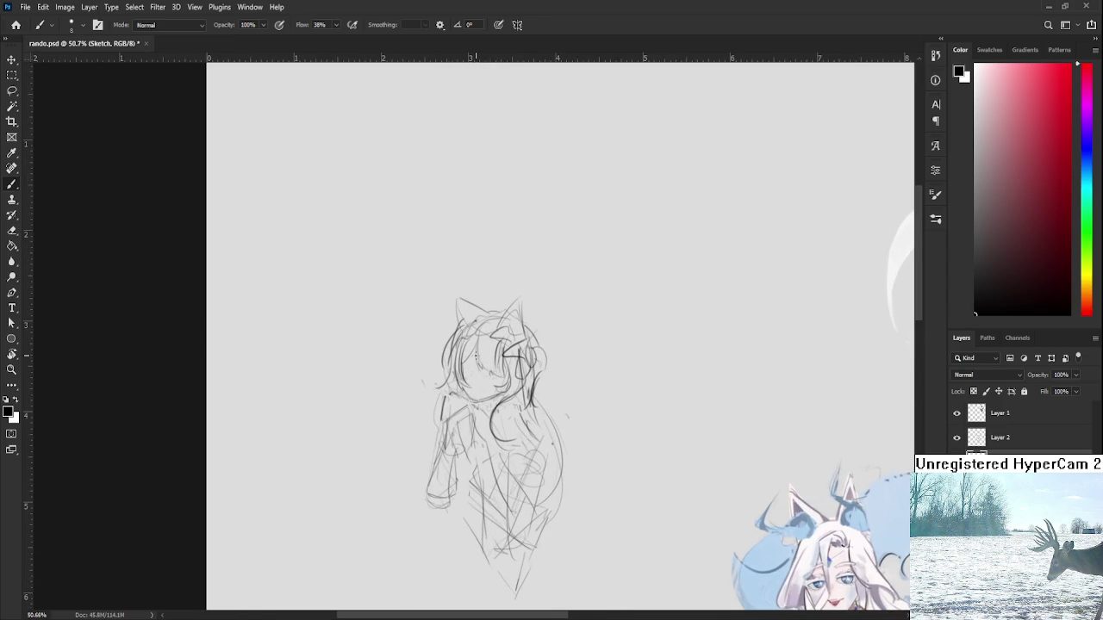
{"action": "scroll", "coordinate": [503, 358], "scroll_direction": "up", "scroll_amount": 1}
{"action": "scroll", "coordinate": [506, 362], "scroll_direction": "up", "scroll_amount": 1}
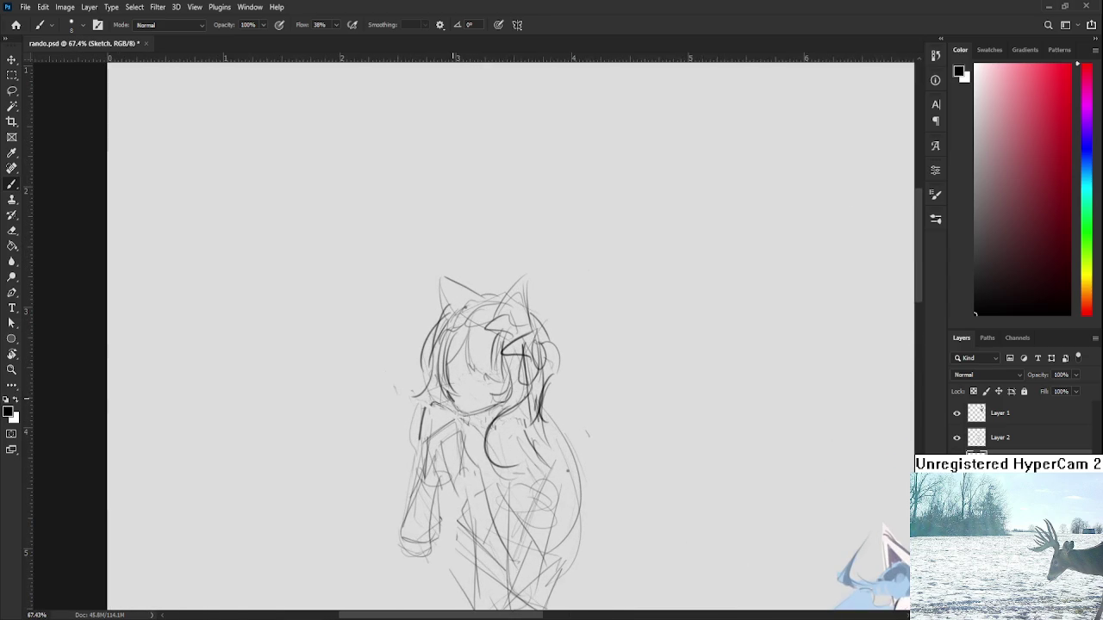
{"action": "mouse_move", "coordinate": [466, 415]}
{"action": "left_mouse_down"}
{"action": "mouse_move", "coordinate": [448, 392]}
{"action": "mouse_move", "coordinate": [504, 405]}
{"action": "left_mouse_up"}
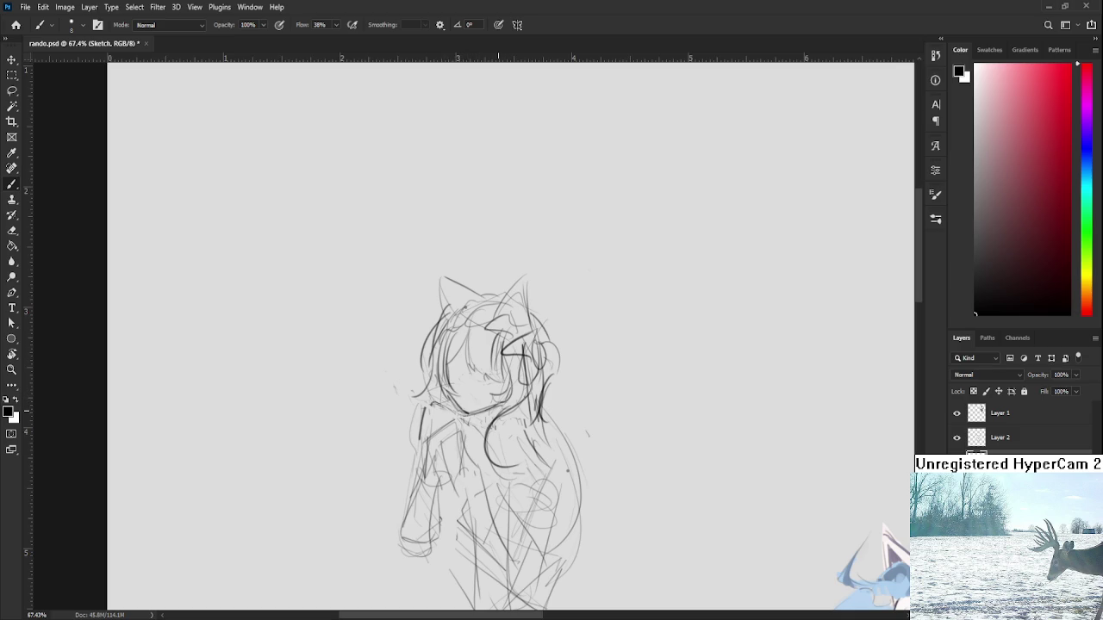
{"action": "left_click_drag", "start_coordinate": [586, 361], "coordinate": [589, 300]}
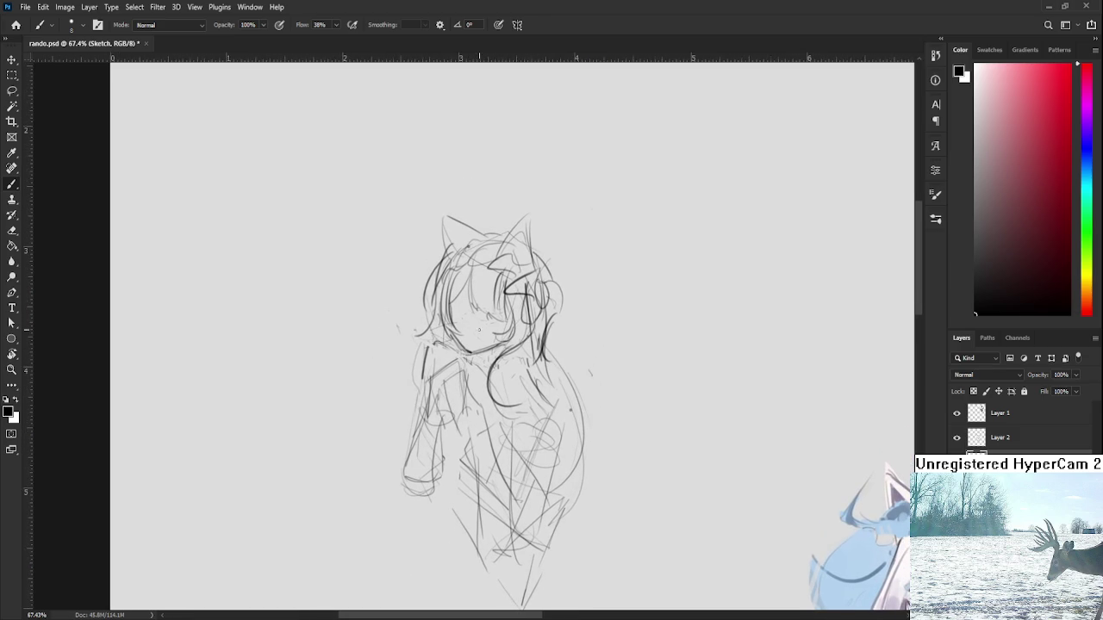
{"action": "left_click_drag", "start_coordinate": [500, 328], "coordinate": [487, 350]}
{"action": "key", "text": "ctrl+z"}
{"action": "left_click_drag", "start_coordinate": [477, 370], "coordinate": [481, 342]}
{"action": "scroll", "coordinate": [481, 342], "scroll_direction": "down", "scroll_amount": 2}
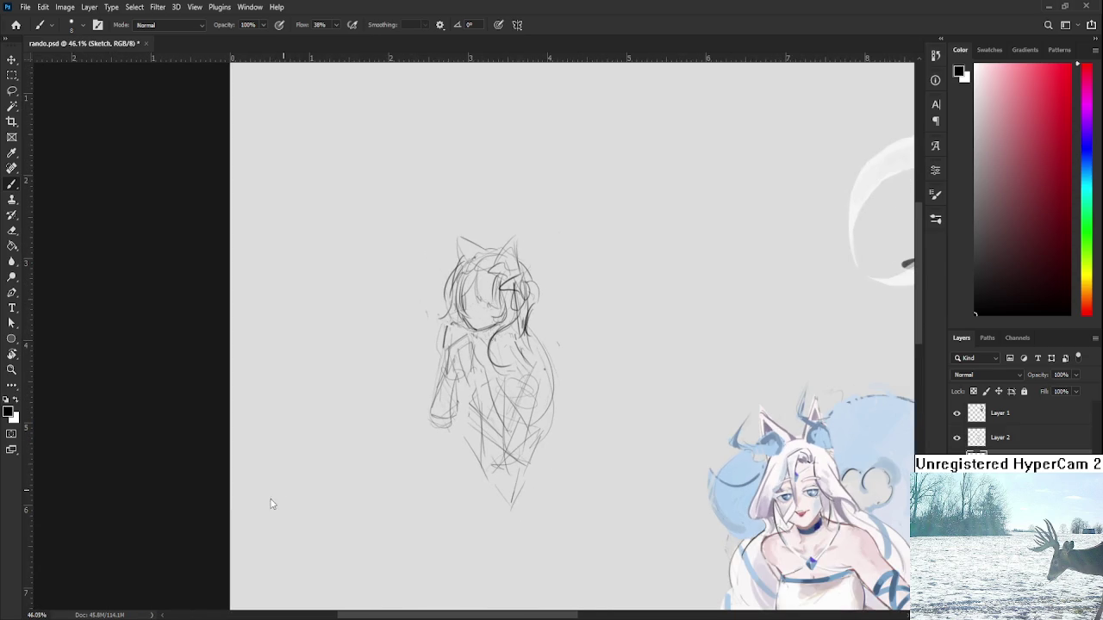
{"action": "scroll", "coordinate": [480, 342], "scroll_direction": "up", "scroll_amount": 1}
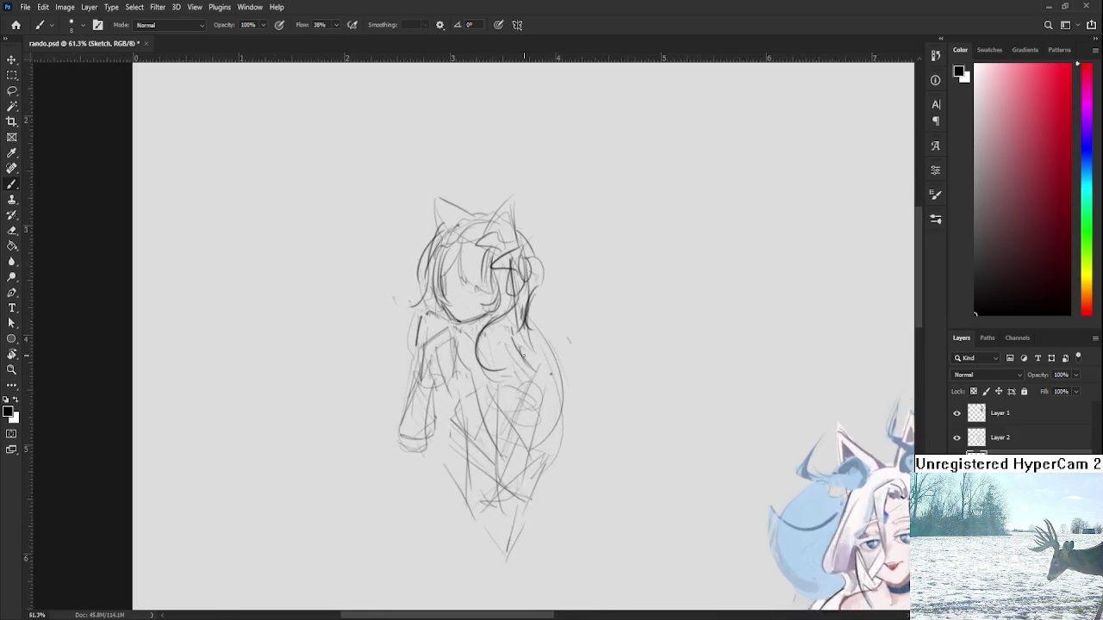
{"action": "scroll", "coordinate": [480, 342], "scroll_direction": "up", "scroll_amount": 1}
{"action": "scroll", "coordinate": [482, 348], "scroll_direction": "up", "scroll_amount": 1}
{"action": "scroll", "coordinate": [484, 353], "scroll_direction": "up", "scroll_amount": 1}
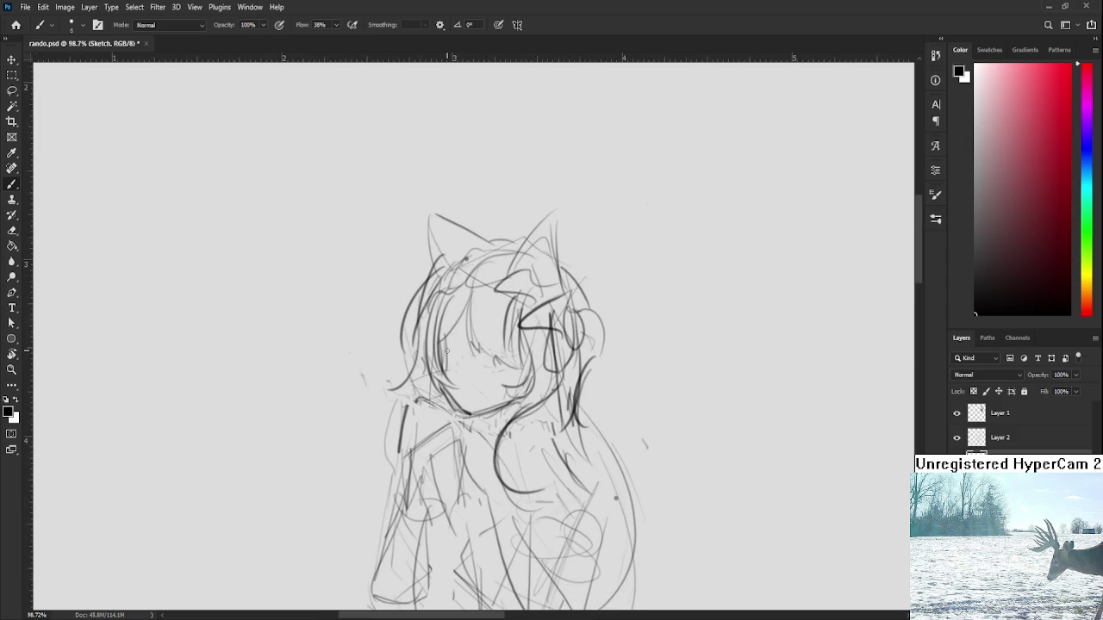
Step: Tilt the canvas view and sketch strokes for the left eye and an open right eye
{"action": "mouse_move", "coordinate": [435, 318]}
{"action": "left_mouse_down"}
{"action": "mouse_move", "coordinate": [448, 336]}
{"action": "mouse_move", "coordinate": [440, 326]}
{"action": "left_mouse_up"}
{"action": "key", "text": "r"}
{"action": "left_click_drag", "start_coordinate": [465, 360], "coordinate": [453, 345]}
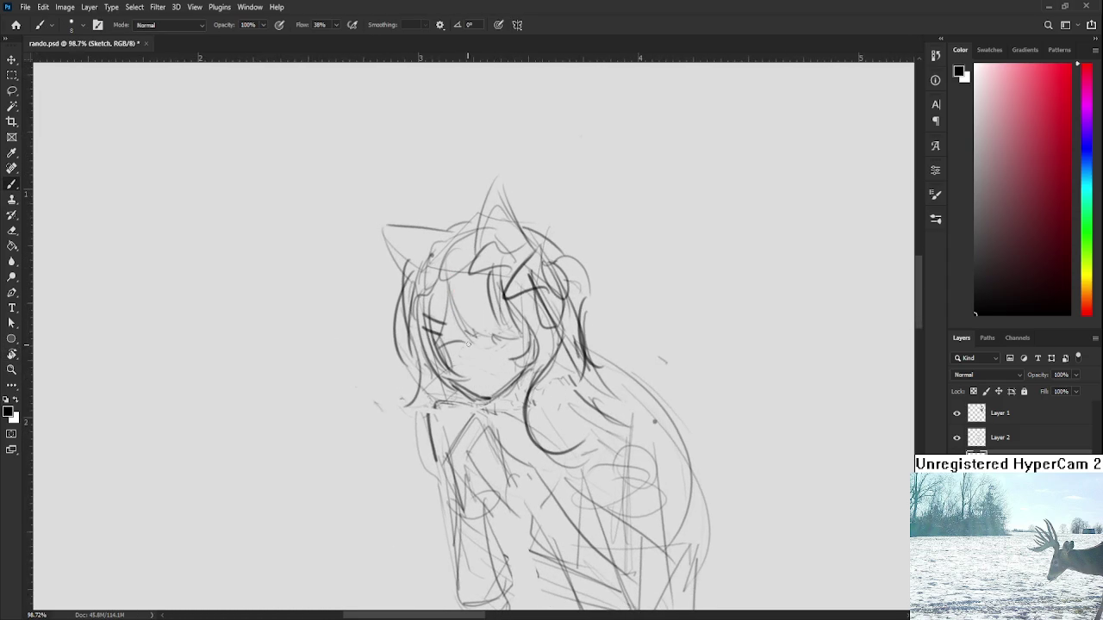
{"action": "left_click_drag", "start_coordinate": [485, 339], "coordinate": [521, 340]}
{"action": "left_click_drag", "start_coordinate": [489, 337], "coordinate": [519, 338]}
{"action": "mouse_move", "coordinate": [495, 338]}
{"action": "left_mouse_down"}
{"action": "mouse_move", "coordinate": [517, 348]}
{"action": "mouse_move", "coordinate": [520, 333]}
{"action": "mouse_move", "coordinate": [499, 332]}
{"action": "mouse_move", "coordinate": [530, 334]}
{"action": "left_mouse_up"}
{"action": "key", "text": "ctrl+z"}
{"action": "key", "text": "ctrl+z"}
{"action": "key", "text": "ctrl+z"}
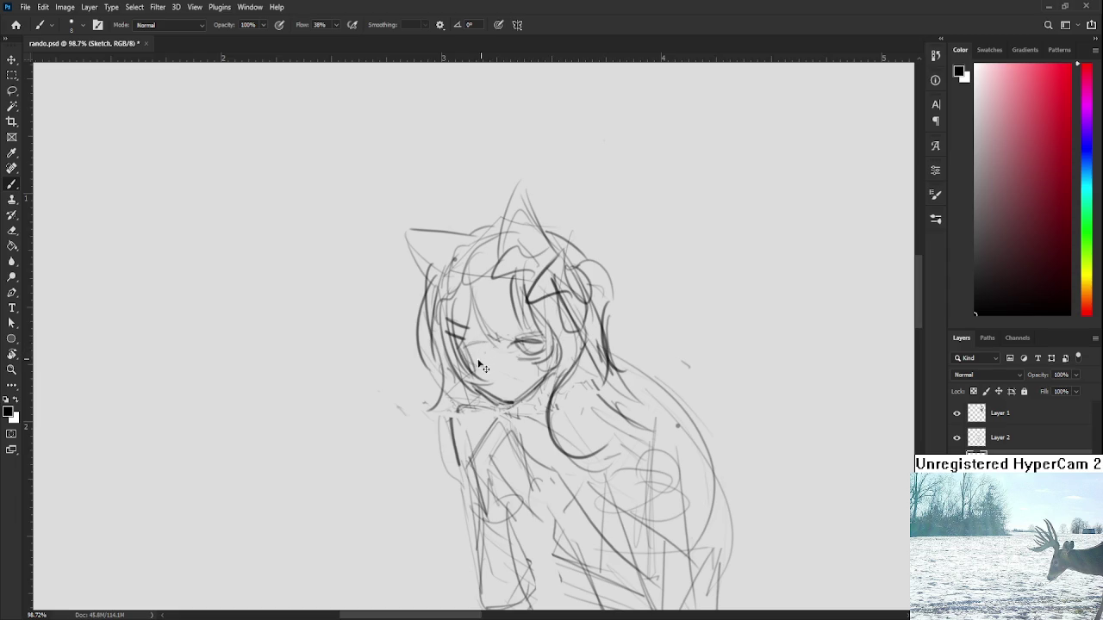
{"action": "left_click_drag", "start_coordinate": [485, 354], "coordinate": [521, 339]}
Step: Reset the view rotation, tilt it to -15°, and darken the chin and jaw line
{"action": "key", "text": "r"}
{"action": "key", "text": "Escape"}
{"action": "key", "text": "e"}
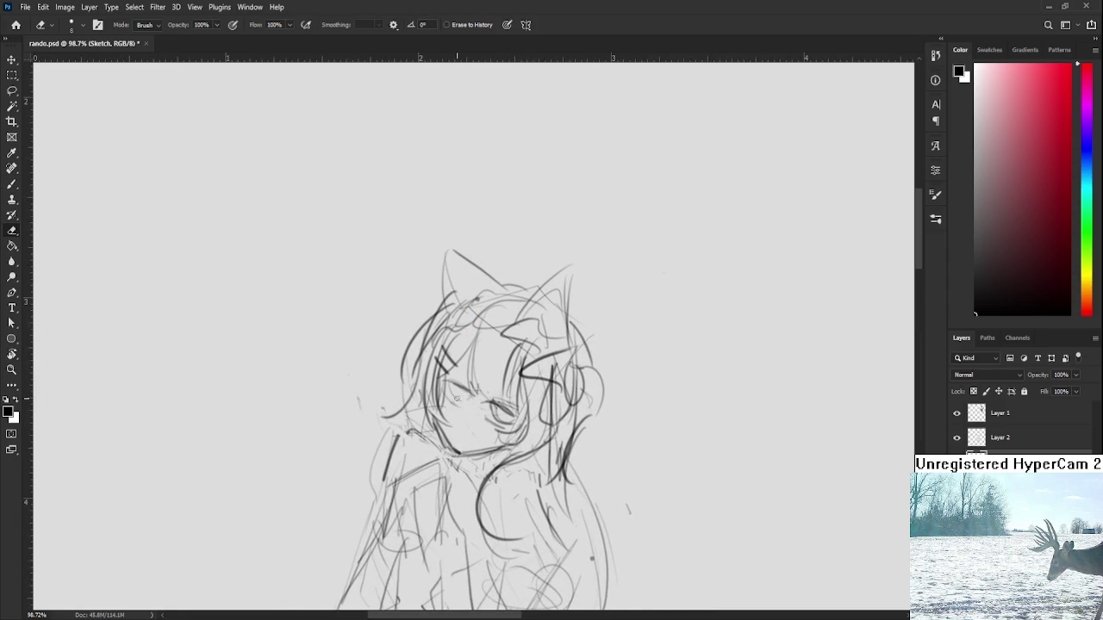
{"action": "key", "text": "b"}
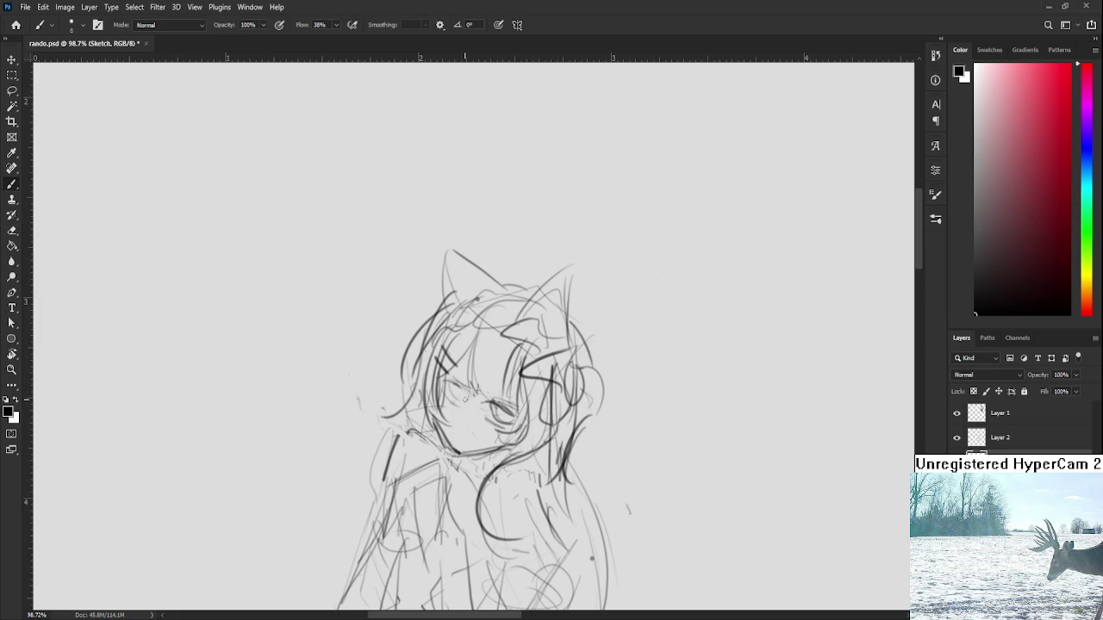
{"action": "key", "text": "e"}
{"action": "key", "text": "b"}
{"action": "key", "text": "r"}
{"action": "left_click_drag", "start_coordinate": [696, 355], "coordinate": [504, 405]}
{"action": "key", "text": "e"}
{"action": "key", "text": "b"}
{"action": "mouse_move", "coordinate": [492, 435]}
{"action": "left_mouse_down"}
{"action": "mouse_move", "coordinate": [517, 452]}
{"action": "mouse_move", "coordinate": [465, 420]}
{"action": "mouse_move", "coordinate": [487, 410]}
{"action": "left_mouse_up"}
{"action": "key", "text": "ctrl+z"}
Step: Rotate the view back upright, then darken and refine the left eye lines
{"action": "key", "text": "r"}
{"action": "key", "text": "e"}
{"action": "key", "text": "r"}
{"action": "key", "text": "b"}
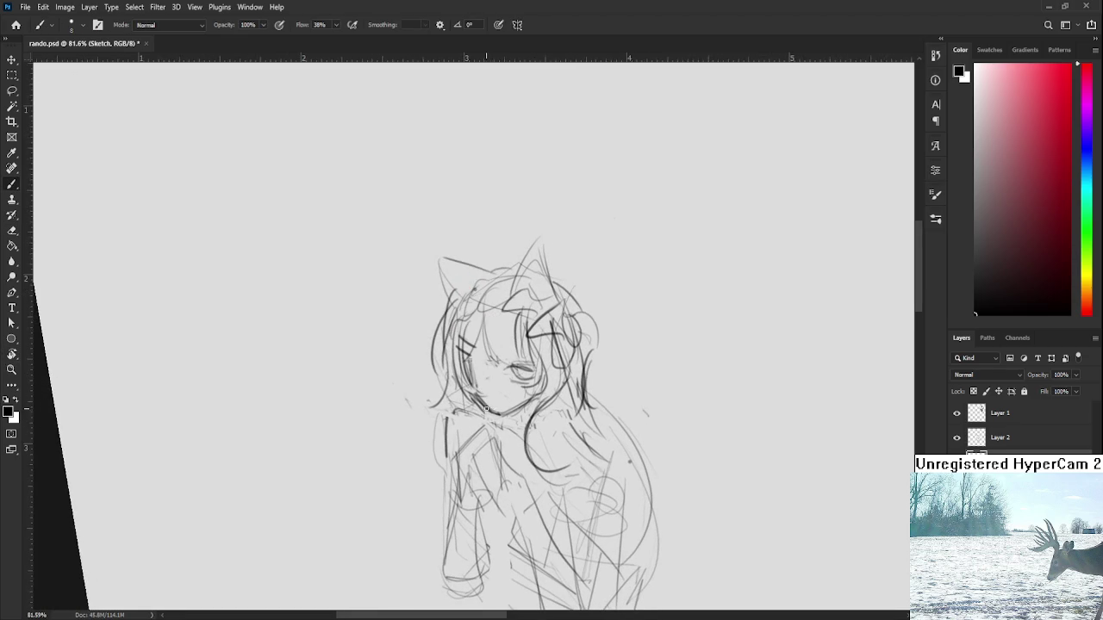
{"action": "key", "text": "e"}
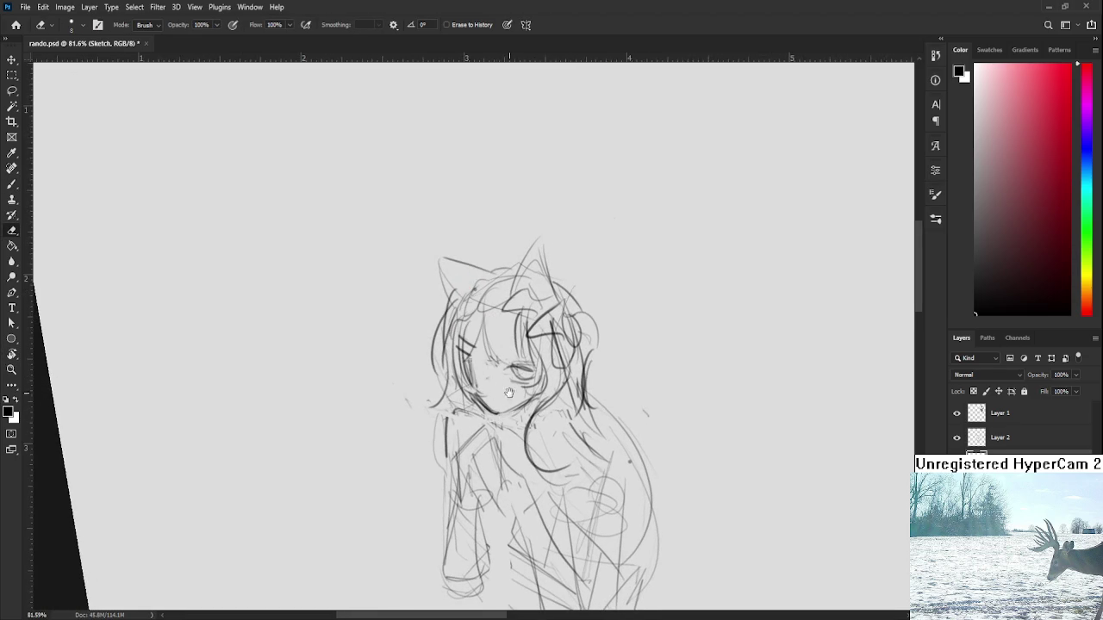
{"action": "left_click_drag", "start_coordinate": [510, 398], "coordinate": [487, 452]}
{"action": "key", "text": "b"}
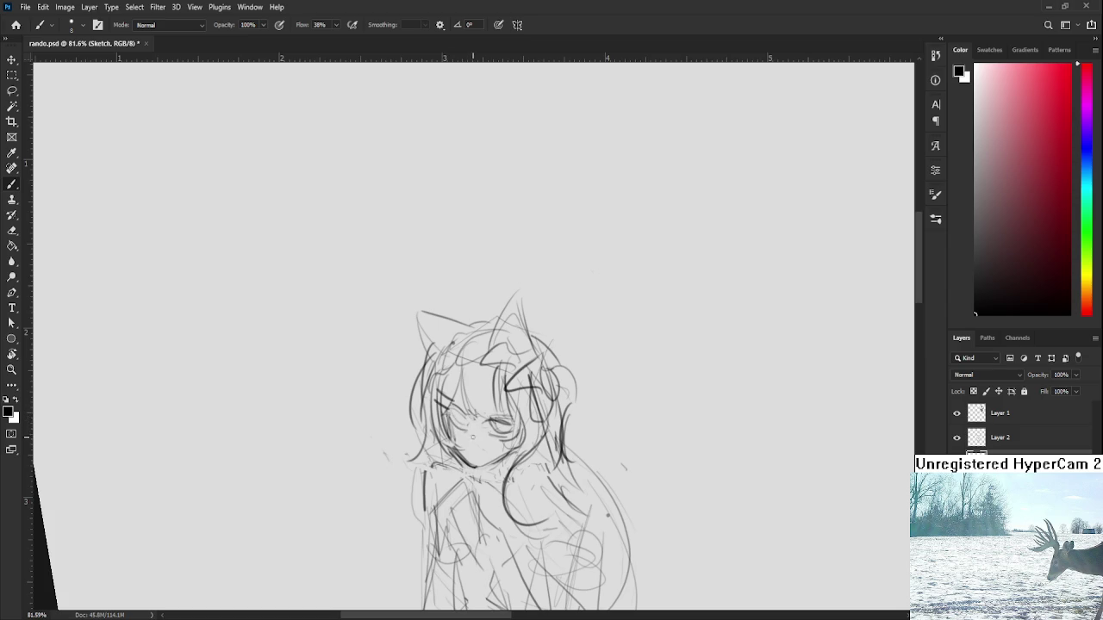
{"action": "mouse_move", "coordinate": [465, 419]}
{"action": "left_mouse_down"}
{"action": "mouse_move", "coordinate": [448, 412]}
{"action": "mouse_move", "coordinate": [464, 414]}
{"action": "left_mouse_up"}
{"action": "mouse_move", "coordinate": [463, 409]}
{"action": "left_mouse_down"}
{"action": "mouse_move", "coordinate": [446, 401]}
{"action": "mouse_move", "coordinate": [458, 432]}
{"action": "mouse_move", "coordinate": [470, 419]}
{"action": "left_mouse_up"}
Step: Lasso the left eye, transform it, commit the change and deselect
{"action": "key", "text": "l"}
{"action": "key", "text": "ctrl+t"}
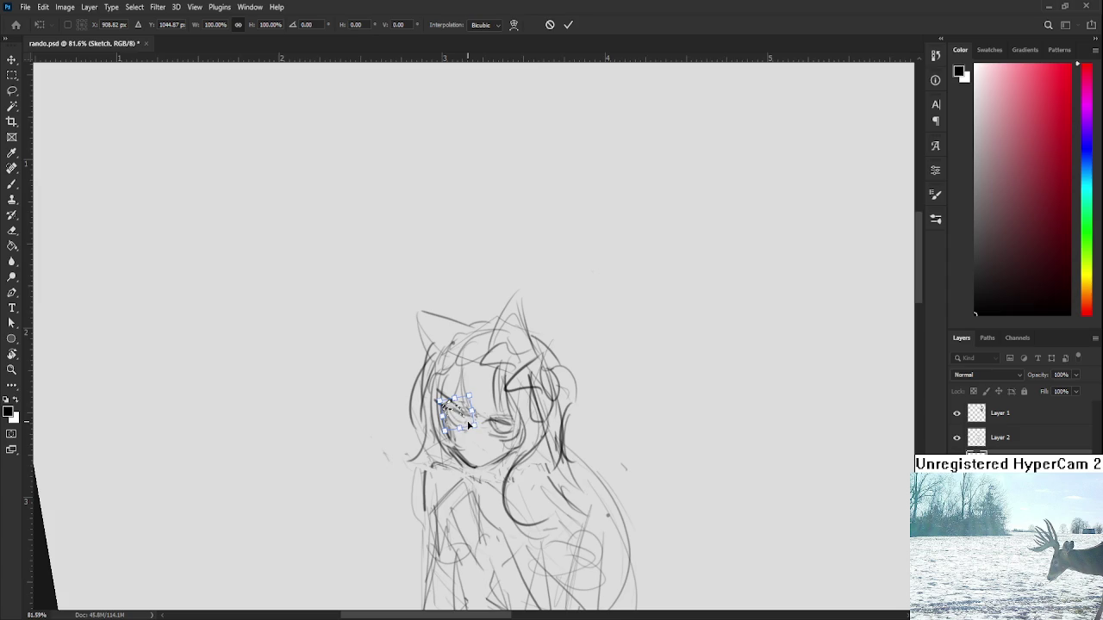
{"action": "key", "text": "Return"}
{"action": "key", "text": "ctrl+d"}
Step: Erase the faint stray lines around the nose
{"action": "key", "text": "e"}
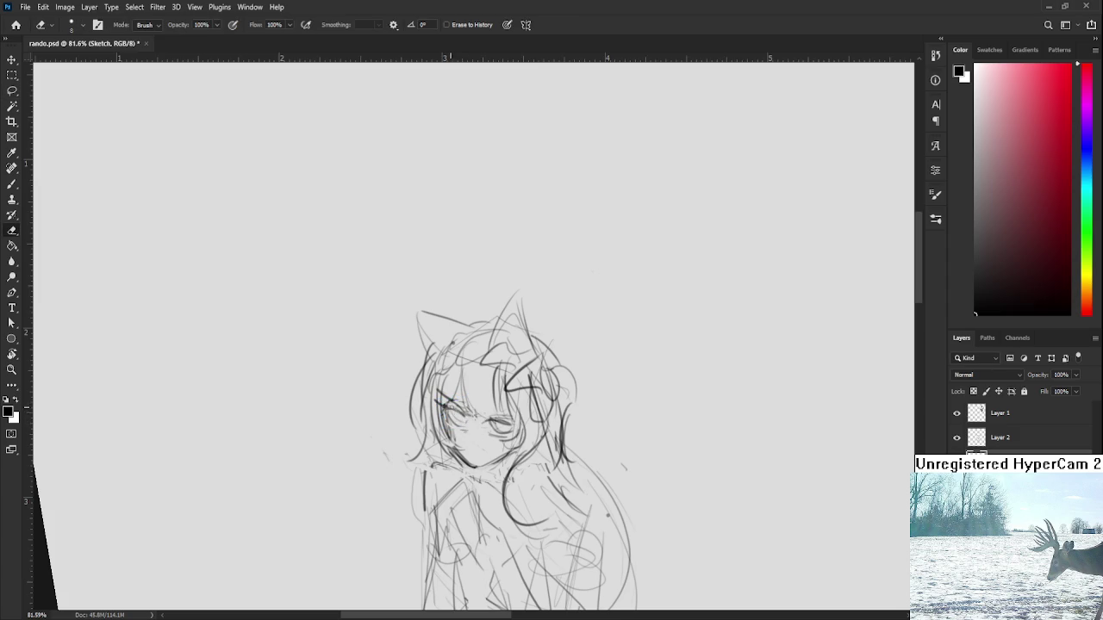
{"action": "key", "text": "b"}
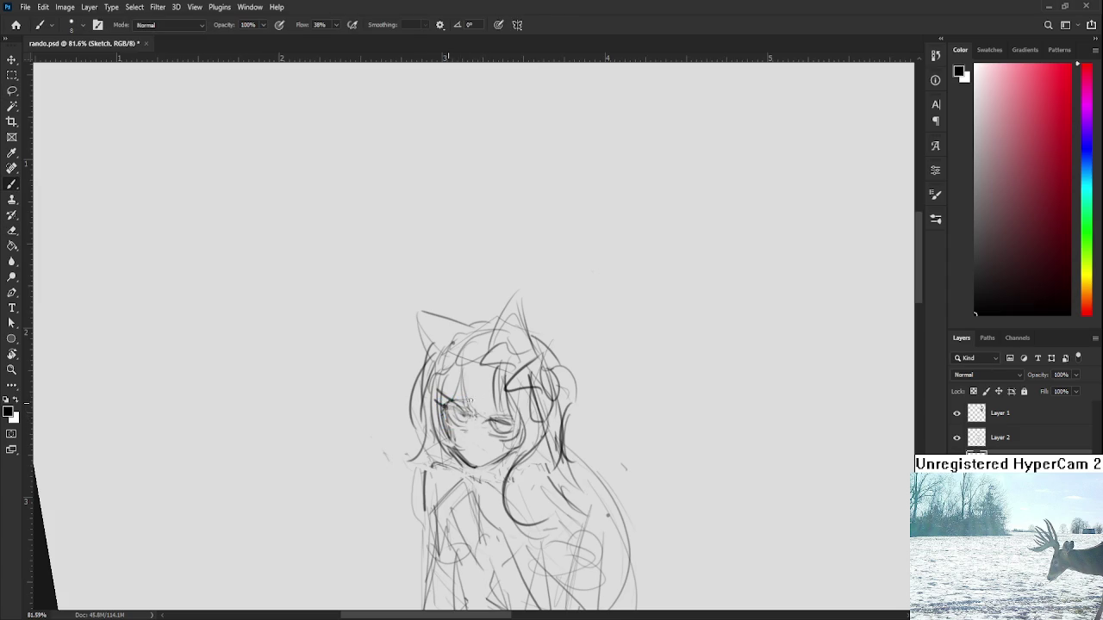
{"action": "key", "text": "e"}
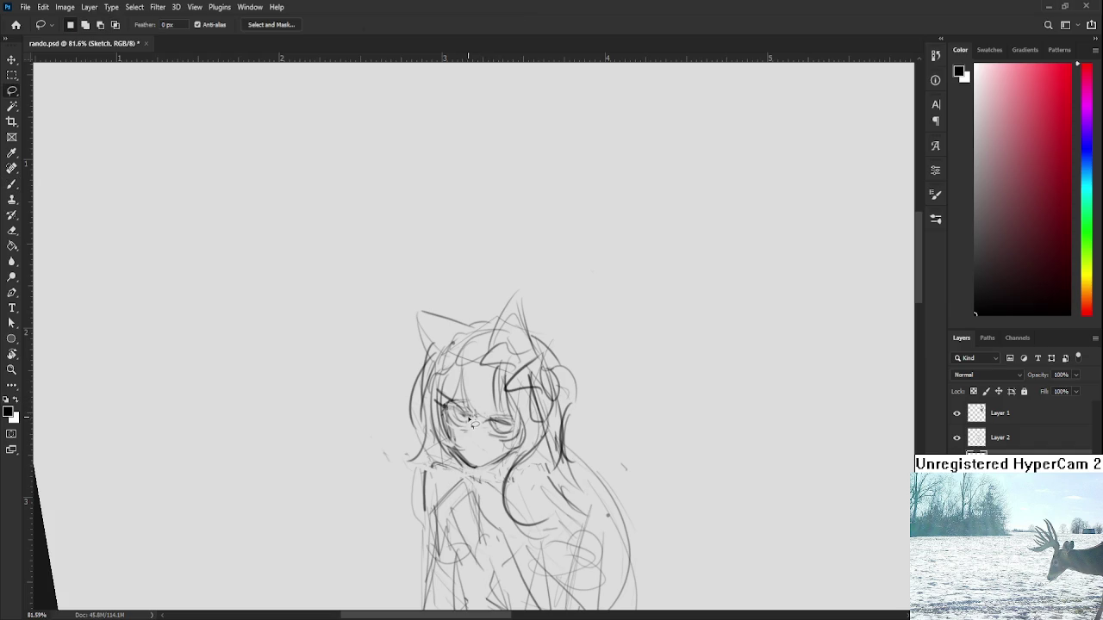
{"action": "left_click_drag", "start_coordinate": [466, 412], "coordinate": [472, 421]}
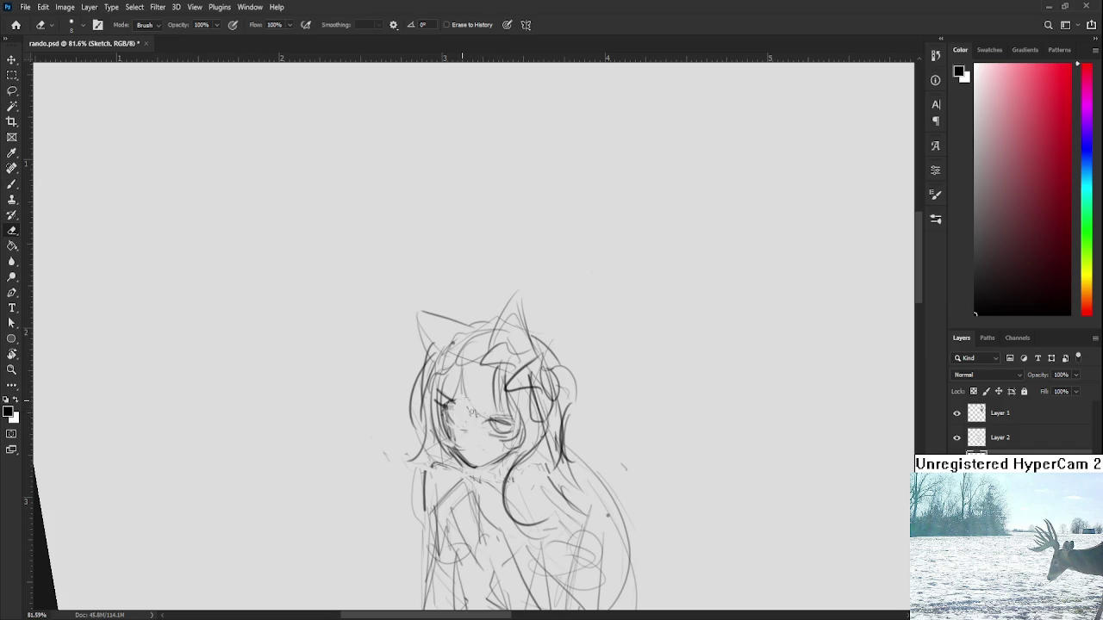
{"action": "key", "text": "b"}
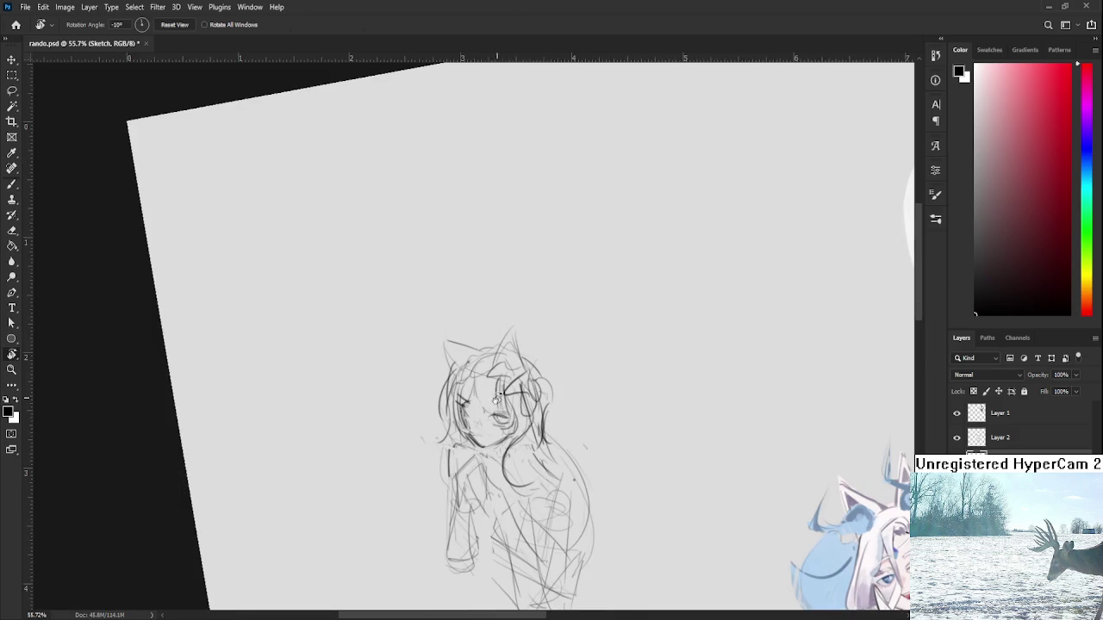
Step: Reset the tilted canvas view to upright and pan the right-hand pencil sketch into view
{"action": "key", "text": "r"}
{"action": "left_click_drag", "start_coordinate": [483, 447], "coordinate": [501, 472]}
{"action": "key", "text": "Escape"}
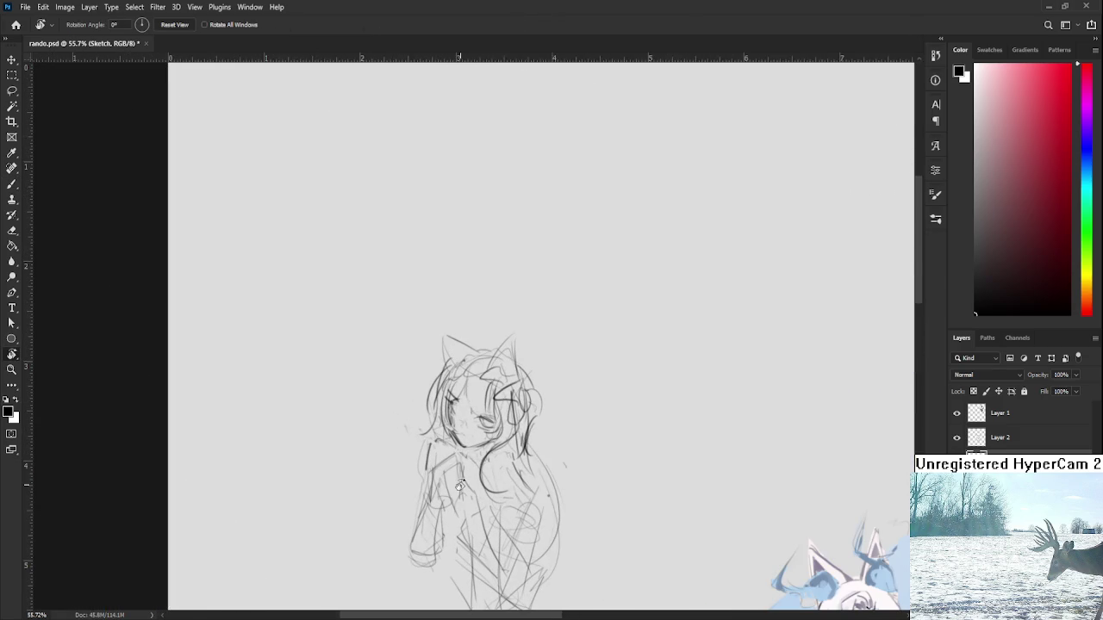
{"action": "scroll", "coordinate": [456, 450], "scroll_direction": "down", "scroll_amount": 2}
{"action": "scroll", "coordinate": [519, 474], "scroll_direction": "down", "scroll_amount": 3}
{"action": "left_click_drag", "start_coordinate": [519, 474], "coordinate": [302, 465]}
Step: Zoom onto the sketch and darken the lash line over the girl's eye with the brush
{"action": "scroll", "coordinate": [496, 457], "scroll_direction": "up", "scroll_amount": 2}
{"action": "scroll", "coordinate": [487, 461], "scroll_direction": "up", "scroll_amount": 3}
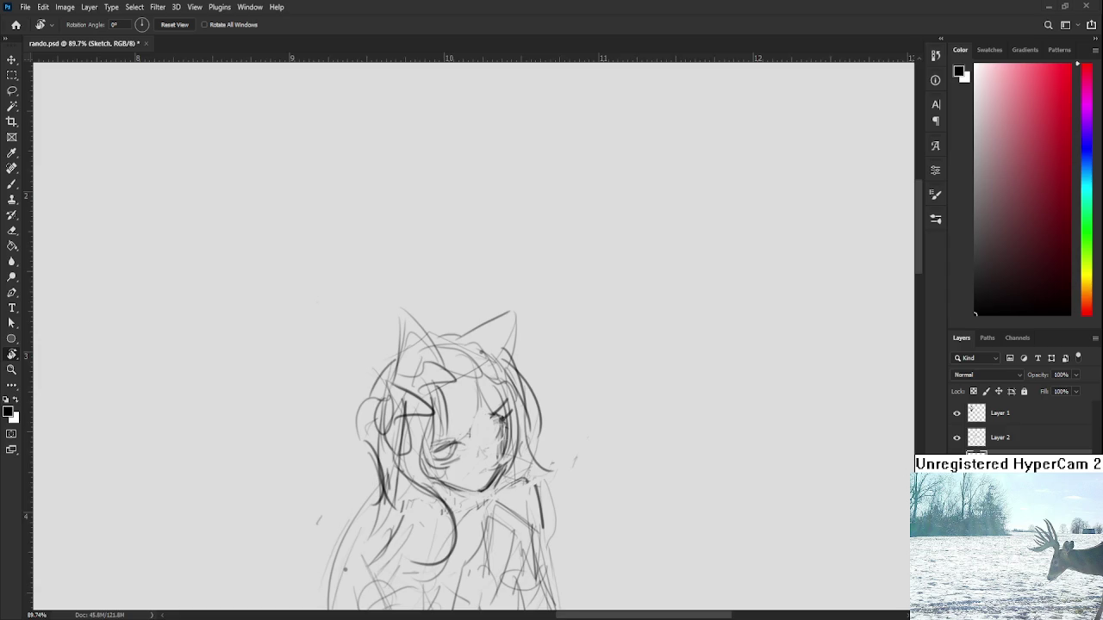
{"action": "scroll", "coordinate": [574, 527], "scroll_direction": "up", "scroll_amount": 2}
{"action": "scroll", "coordinate": [574, 528], "scroll_direction": "up", "scroll_amount": 1}
{"action": "key", "text": "b"}
{"action": "left_click_drag", "start_coordinate": [393, 424], "coordinate": [429, 410]}
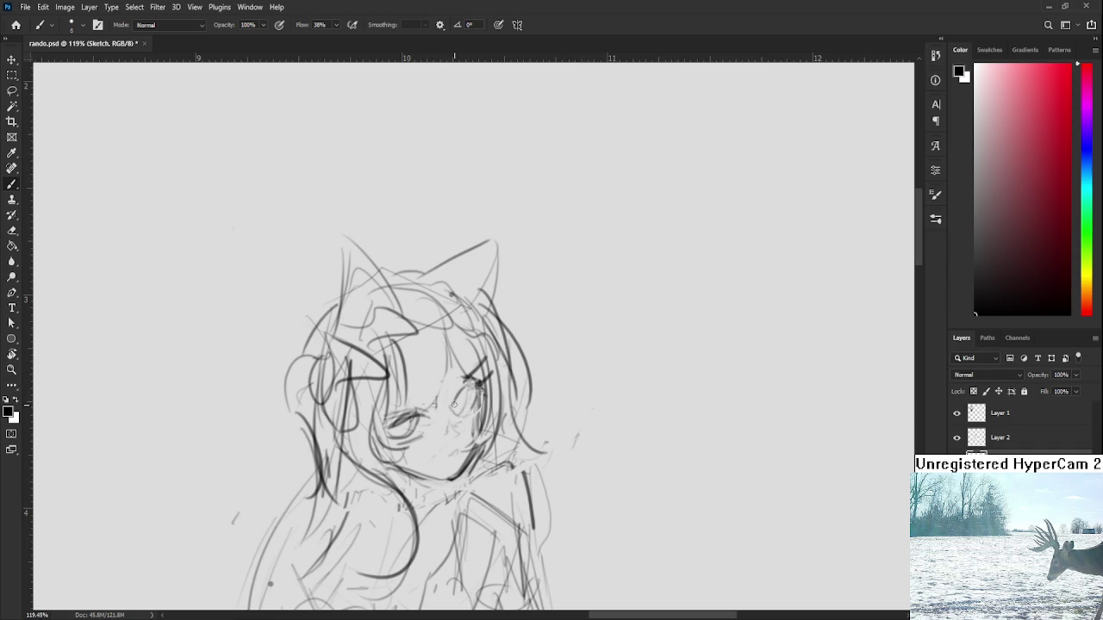
Step: Add a dark stroke along the right eye's lid
{"action": "left_click_drag", "start_coordinate": [479, 381], "coordinate": [462, 385]}
{"action": "key", "text": "e"}
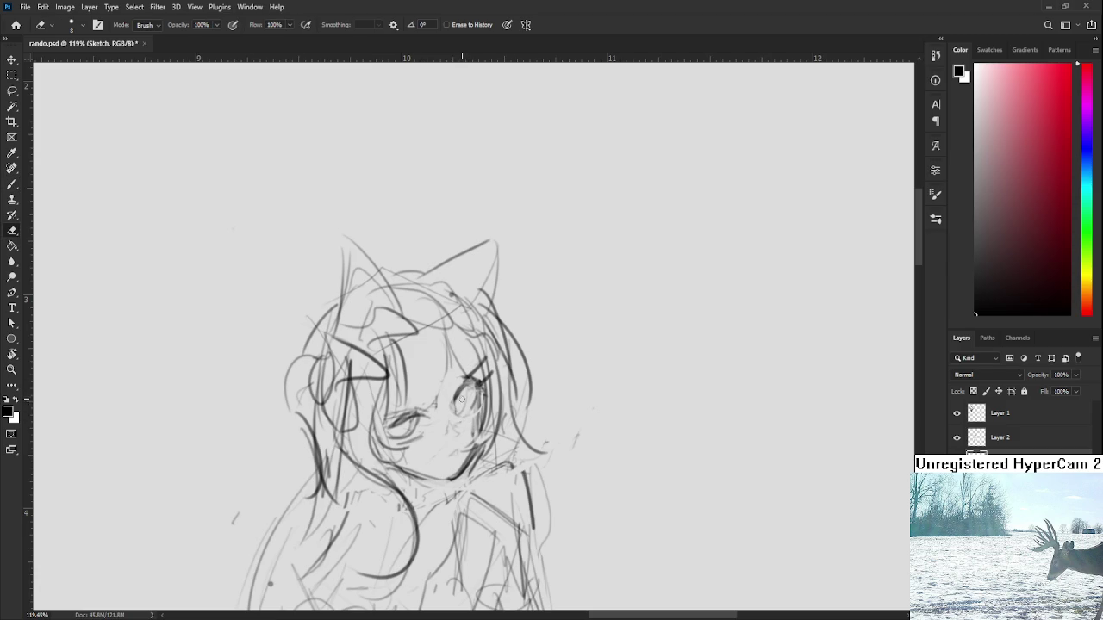
{"action": "key", "text": "b"}
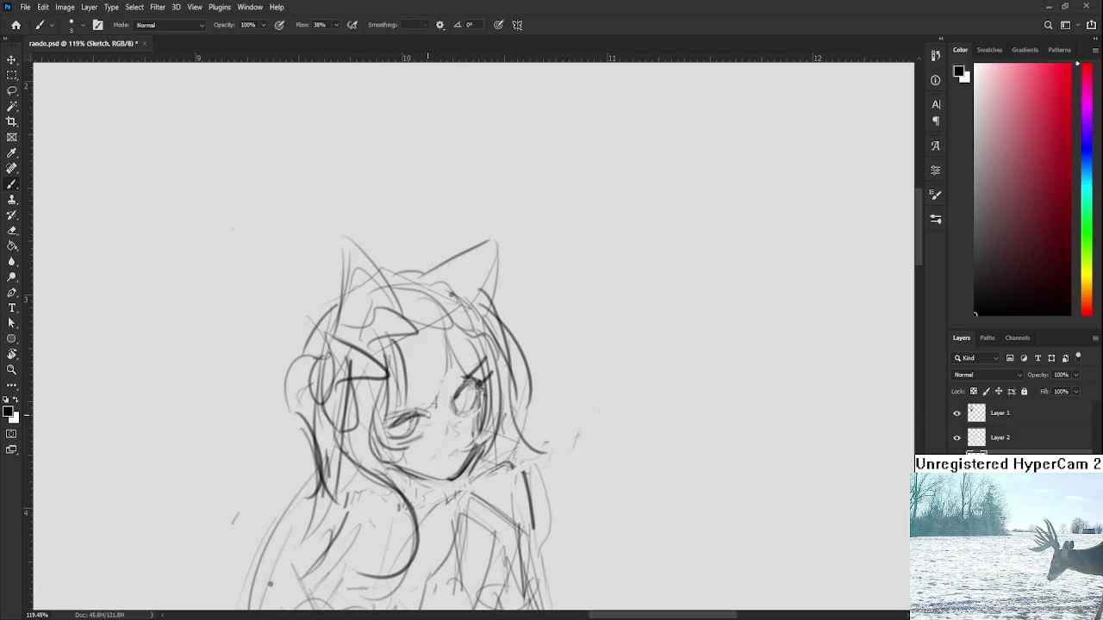
Step: Lasso the left eye and enlarge it to about 107%, then deselect
{"action": "key", "text": "l"}
{"action": "left_click_drag", "start_coordinate": [441, 431], "coordinate": [428, 450]}
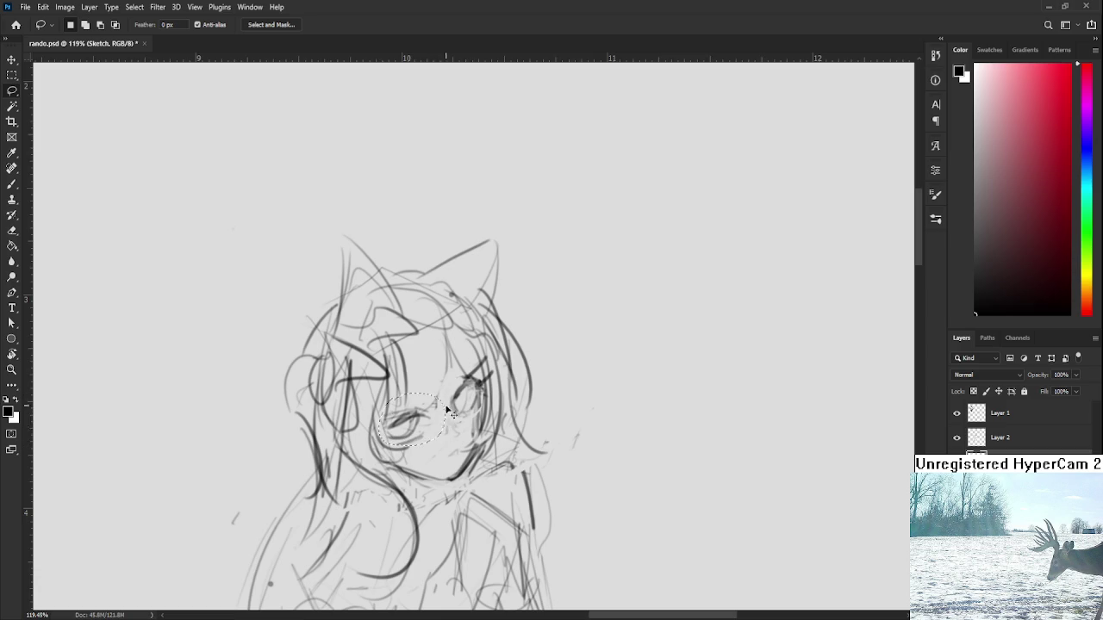
{"action": "key", "text": "ctrl+t"}
{"action": "left_click_drag", "start_coordinate": [445, 393], "coordinate": [460, 398]}
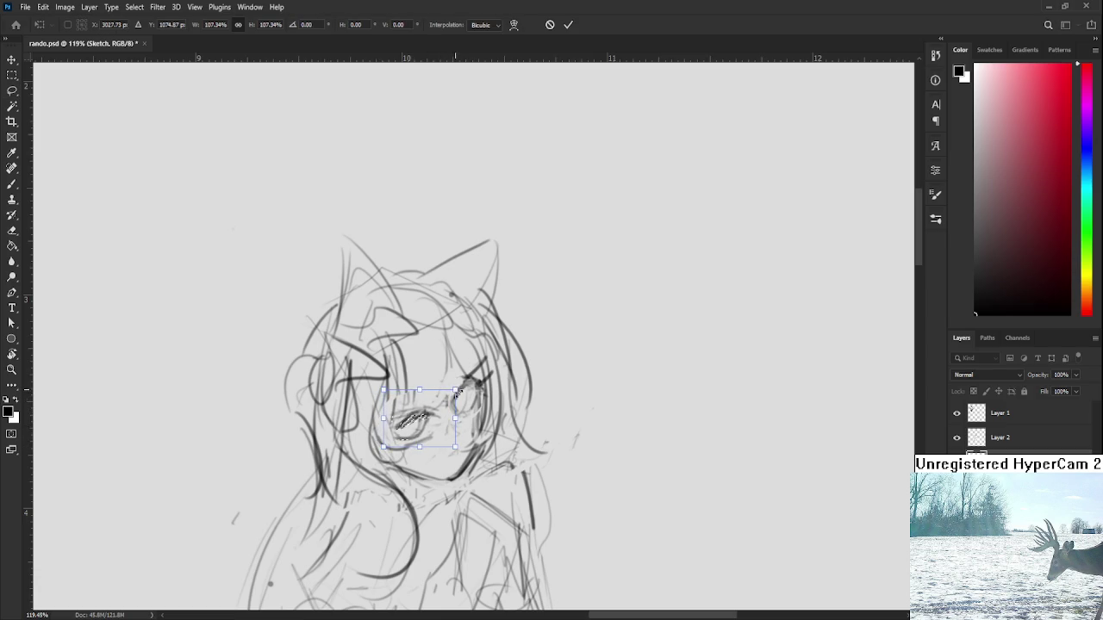
{"action": "key", "text": "Return"}
{"action": "key", "text": "ctrl+d"}
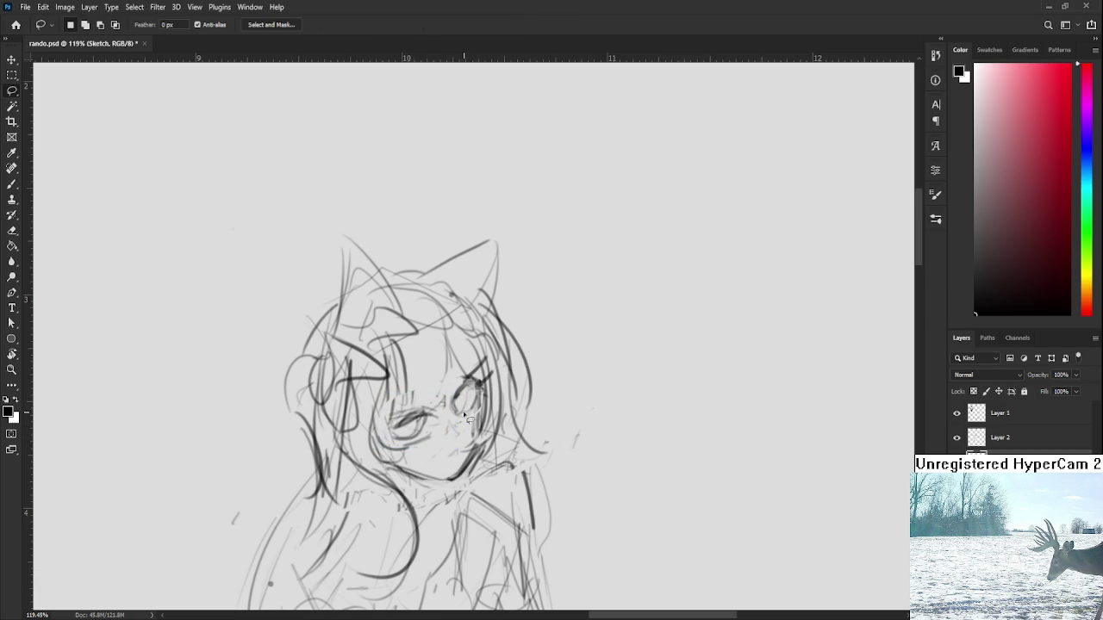
Step: Redraw the enlarged left eye's outline and iris, and lighten the right-eye lines
{"action": "key", "text": "b"}
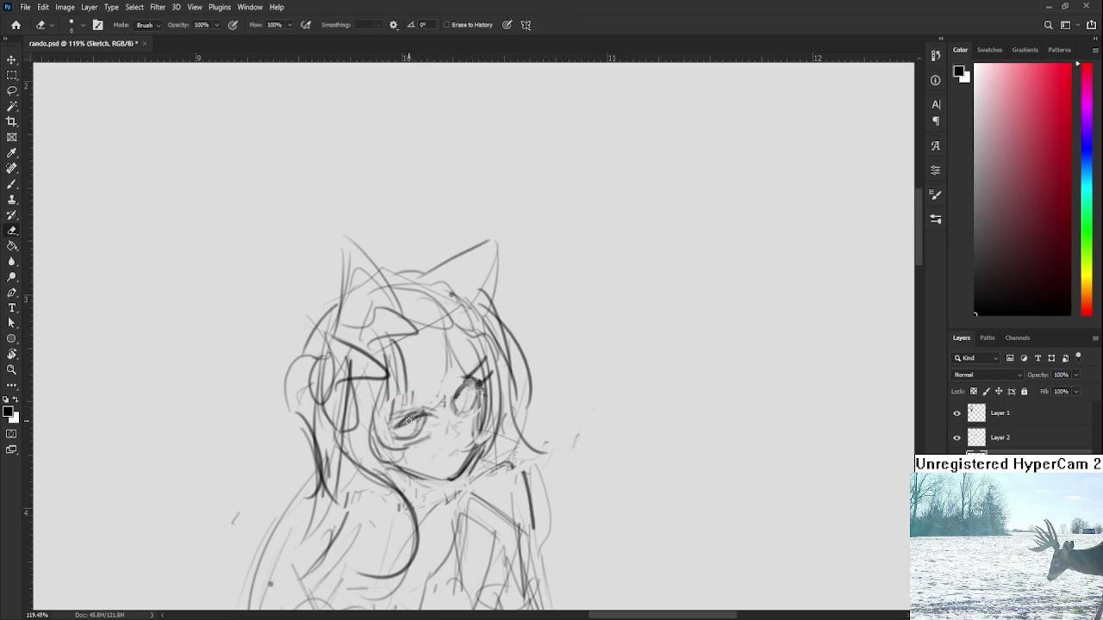
{"action": "mouse_move", "coordinate": [394, 431]}
{"action": "left_mouse_down"}
{"action": "mouse_move", "coordinate": [424, 417]}
{"action": "mouse_move", "coordinate": [412, 418]}
{"action": "mouse_move", "coordinate": [412, 435]}
{"action": "mouse_move", "coordinate": [425, 407]}
{"action": "mouse_move", "coordinate": [480, 377]}
{"action": "mouse_move", "coordinate": [461, 419]}
{"action": "mouse_move", "coordinate": [483, 402]}
{"action": "mouse_move", "coordinate": [455, 418]}
{"action": "mouse_move", "coordinate": [480, 405]}
{"action": "mouse_move", "coordinate": [467, 419]}
{"action": "mouse_move", "coordinate": [471, 394]}
{"action": "mouse_move", "coordinate": [457, 420]}
{"action": "left_mouse_up"}
{"action": "key", "text": "e"}
{"action": "key", "text": "b"}
Step: Rework the right eye, erasing and redrawing its dark lines
{"action": "key", "text": "e"}
{"action": "key", "text": "b"}
{"action": "key", "text": "e"}
{"action": "key", "text": "b"}
{"action": "mouse_move", "coordinate": [466, 386]}
{"action": "left_mouse_down"}
{"action": "mouse_move", "coordinate": [448, 439]}
{"action": "mouse_move", "coordinate": [457, 419]}
{"action": "mouse_move", "coordinate": [460, 438]}
{"action": "left_mouse_up"}
{"action": "key", "text": "e"}
{"action": "key", "text": "b"}
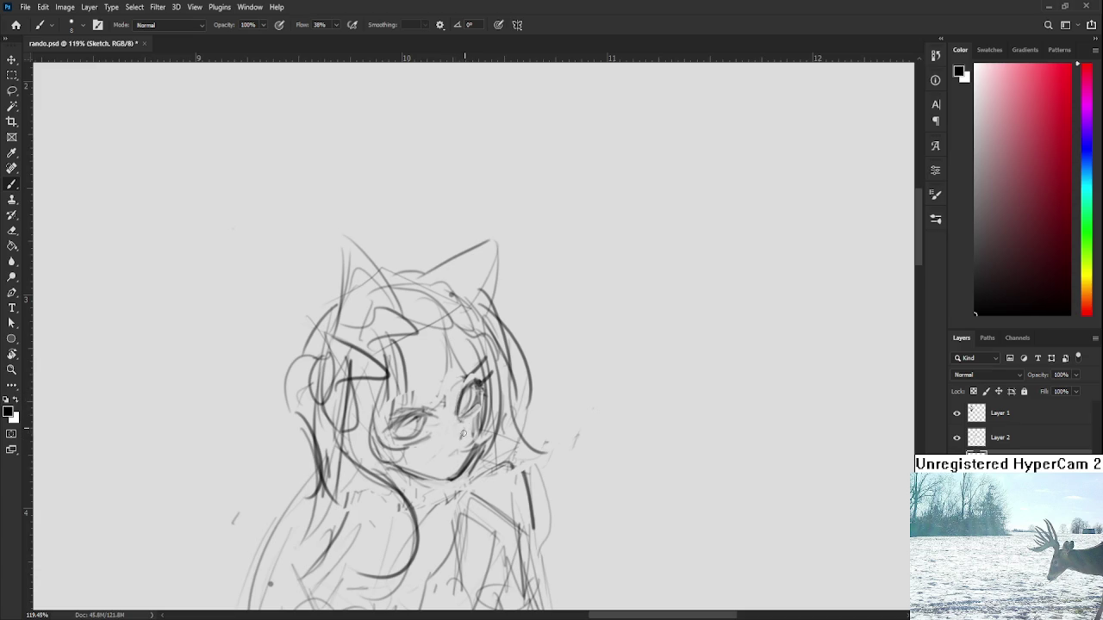
{"action": "key", "text": "e"}
{"action": "key", "text": "b"}
Step: Reframe the face and sketch the girl's right eyebrow
{"action": "left_click_drag", "start_coordinate": [458, 446], "coordinate": [492, 458]}
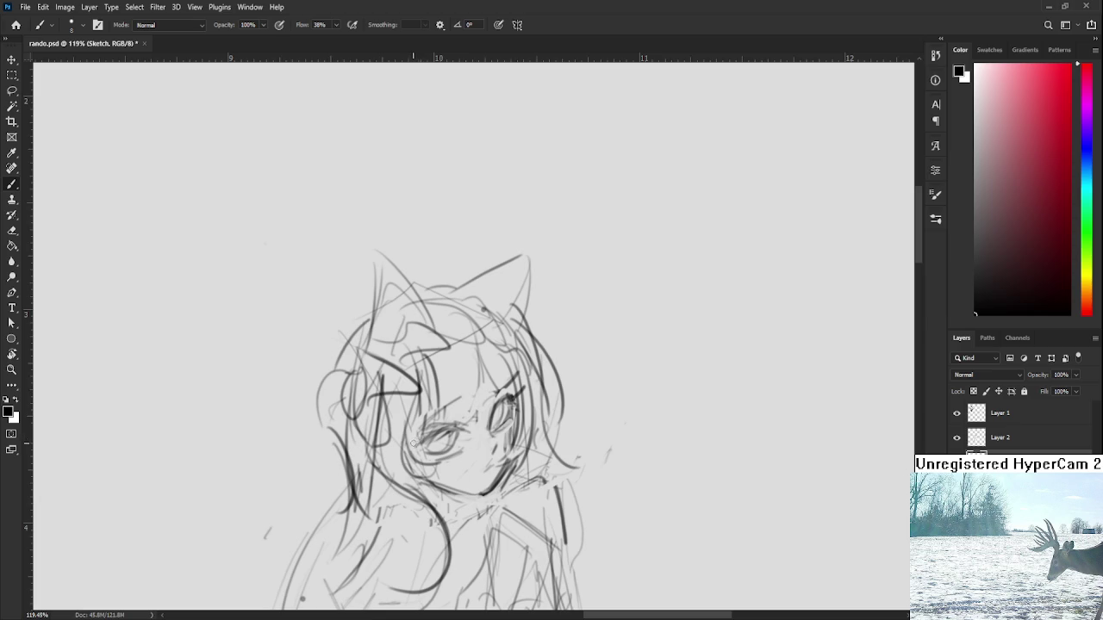
{"action": "left_click_drag", "start_coordinate": [476, 382], "coordinate": [519, 371]}
{"action": "left_click_drag", "start_coordinate": [429, 439], "coordinate": [445, 389]}
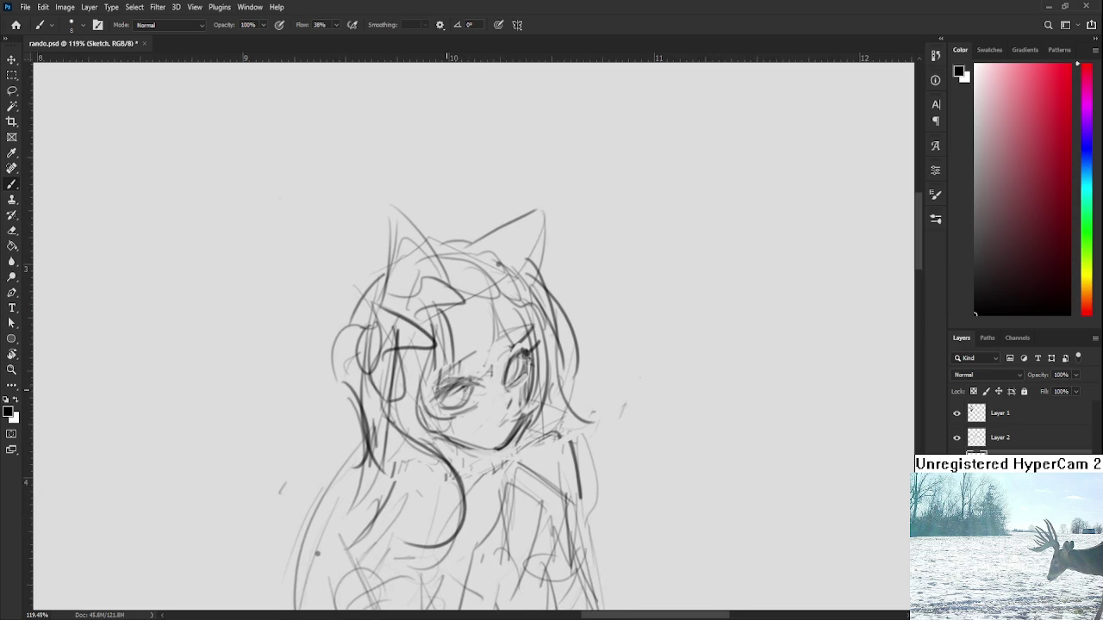
{"action": "scroll", "coordinate": [482, 372], "scroll_direction": "down", "scroll_amount": 3}
Step: Zoom out to check the figure, then add a short pencil line beneath the right eye
{"action": "scroll", "coordinate": [482, 372], "scroll_direction": "down", "scroll_amount": 3}
{"action": "scroll", "coordinate": [483, 372], "scroll_direction": "down", "scroll_amount": 1}
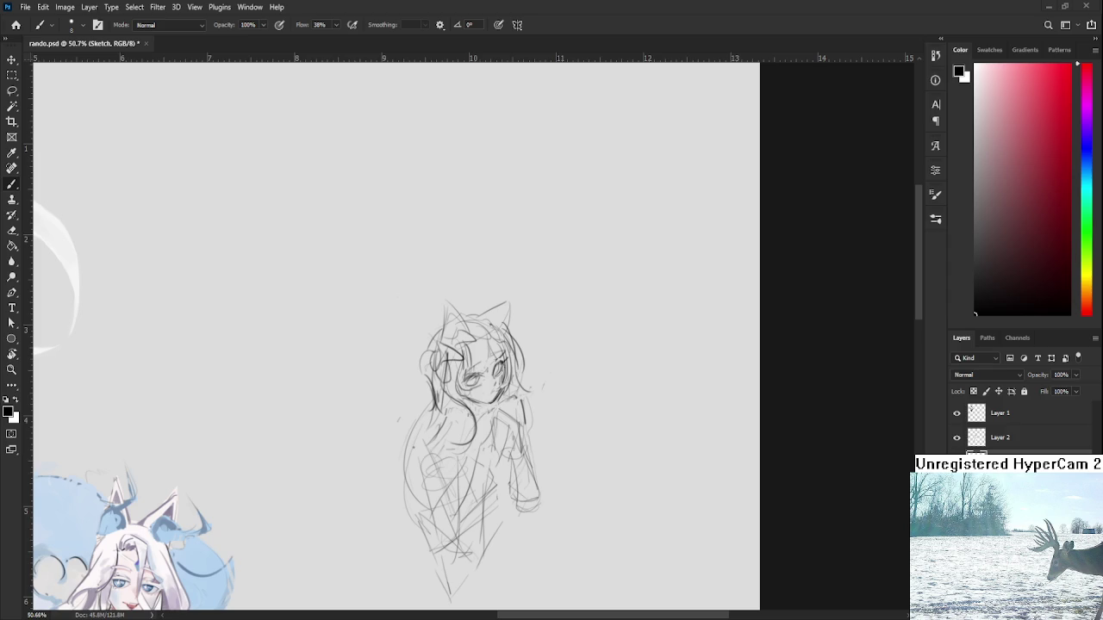
{"action": "scroll", "coordinate": [504, 419], "scroll_direction": "up", "scroll_amount": 3}
{"action": "scroll", "coordinate": [504, 419], "scroll_direction": "up", "scroll_amount": 2}
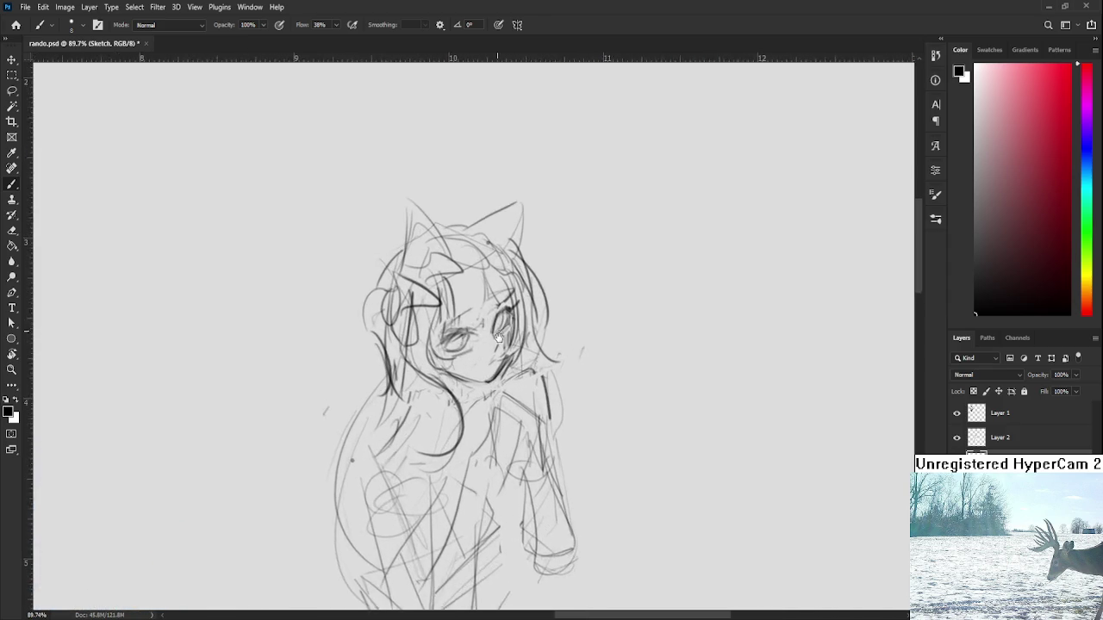
{"action": "scroll", "coordinate": [504, 420], "scroll_direction": "up", "scroll_amount": 2}
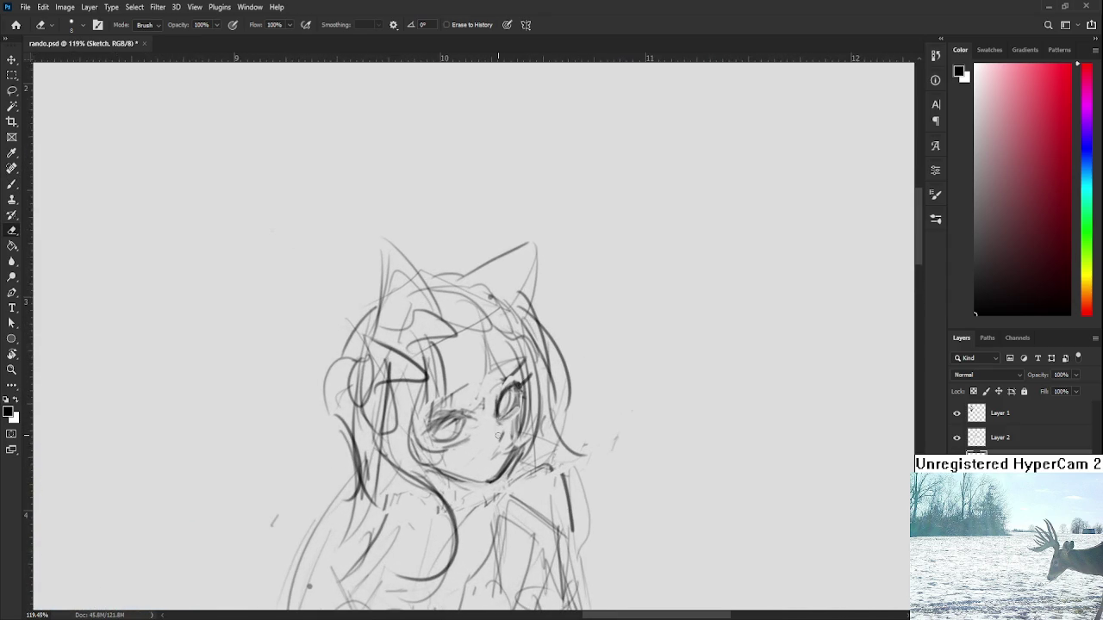
{"action": "left_click_drag", "start_coordinate": [496, 410], "coordinate": [505, 438]}
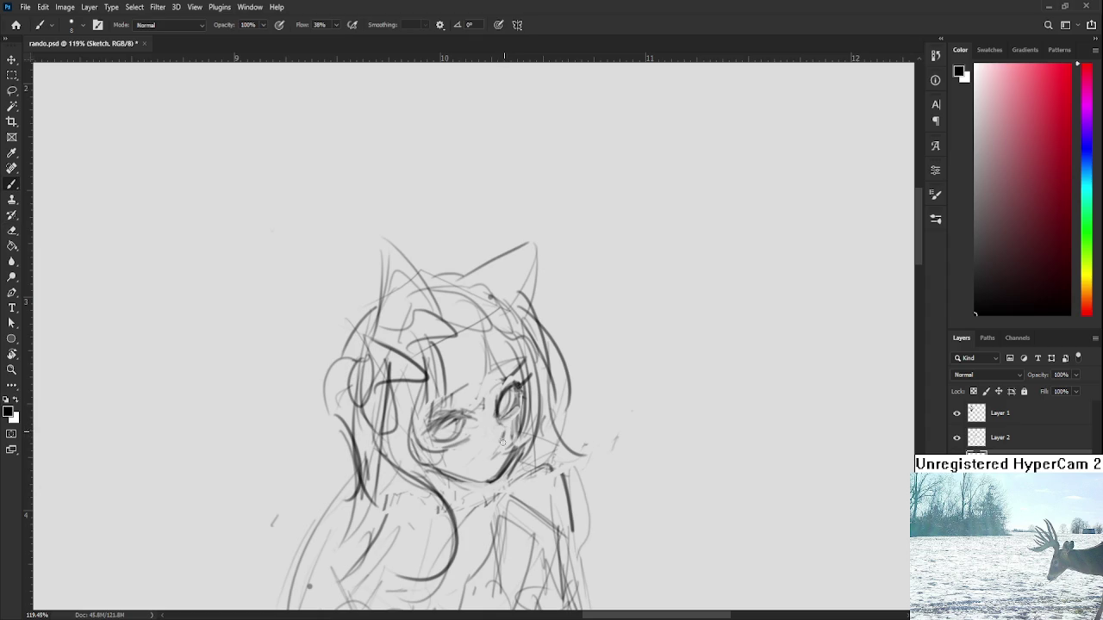
{"action": "scroll", "coordinate": [517, 345], "scroll_direction": "down", "scroll_amount": 1}
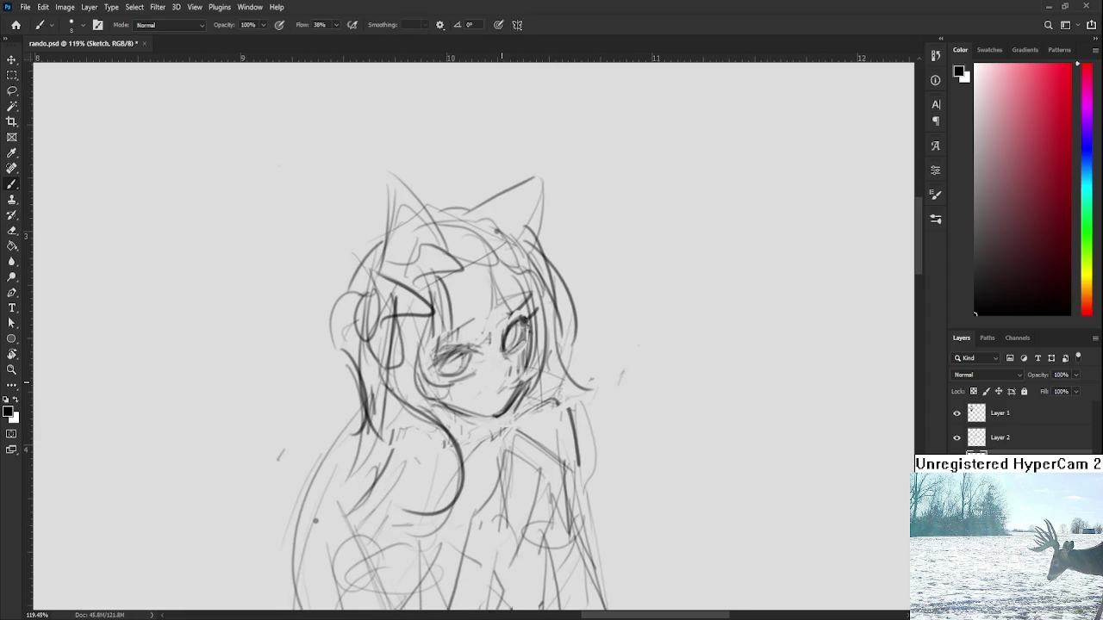
{"action": "scroll", "coordinate": [521, 285], "scroll_direction": "down", "scroll_amount": 1}
{"action": "scroll", "coordinate": [524, 258], "scroll_direction": "down", "scroll_amount": 1}
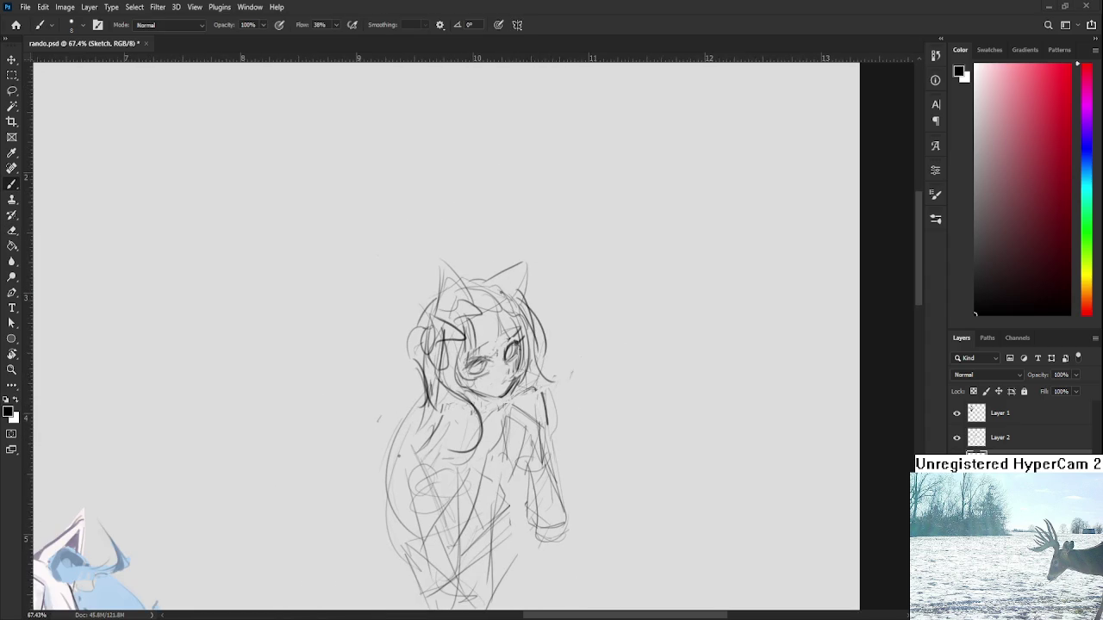
{"action": "scroll", "coordinate": [431, 422], "scroll_direction": "down", "scroll_amount": 1}
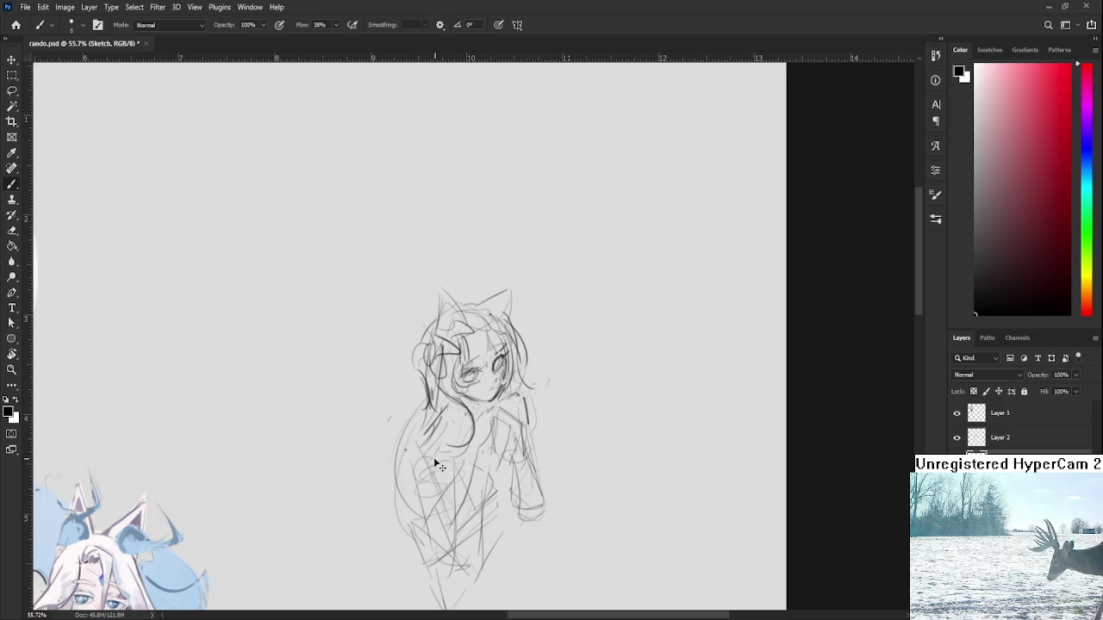
Step: Darken the figure's left side and lower torso lines, undoing and redrawing strokes
{"action": "key", "text": "ctrl+z"}
{"action": "mouse_move", "coordinate": [415, 459]}
{"action": "left_mouse_down"}
{"action": "mouse_move", "coordinate": [436, 496]}
{"action": "mouse_move", "coordinate": [449, 488]}
{"action": "mouse_move", "coordinate": [449, 459]}
{"action": "mouse_move", "coordinate": [442, 536]}
{"action": "left_mouse_up"}
{"action": "key", "text": "ctrl+z"}
{"action": "mouse_move", "coordinate": [457, 438]}
{"action": "left_mouse_down"}
{"action": "mouse_move", "coordinate": [451, 499]}
{"action": "mouse_move", "coordinate": [491, 436]}
{"action": "mouse_move", "coordinate": [483, 536]}
{"action": "mouse_move", "coordinate": [484, 522]}
{"action": "mouse_move", "coordinate": [442, 511]}
{"action": "mouse_move", "coordinate": [434, 533]}
{"action": "left_mouse_up"}
{"action": "key", "text": "ctrl+z"}
{"action": "key", "text": "ctrl+z"}
{"action": "left_click_drag", "start_coordinate": [480, 460], "coordinate": [478, 551]}
{"action": "key", "text": "ctrl+z"}
{"action": "left_click_drag", "start_coordinate": [442, 507], "coordinate": [449, 566]}
{"action": "mouse_move", "coordinate": [479, 525]}
{"action": "left_mouse_down"}
{"action": "mouse_move", "coordinate": [481, 565]}
{"action": "mouse_move", "coordinate": [464, 568]}
{"action": "left_mouse_up"}
{"action": "left_click_drag", "start_coordinate": [493, 449], "coordinate": [505, 519]}
Step: Outline the right arm and sleeve and sketch darker strokes across the chest
{"action": "key", "text": "ctrl+z"}
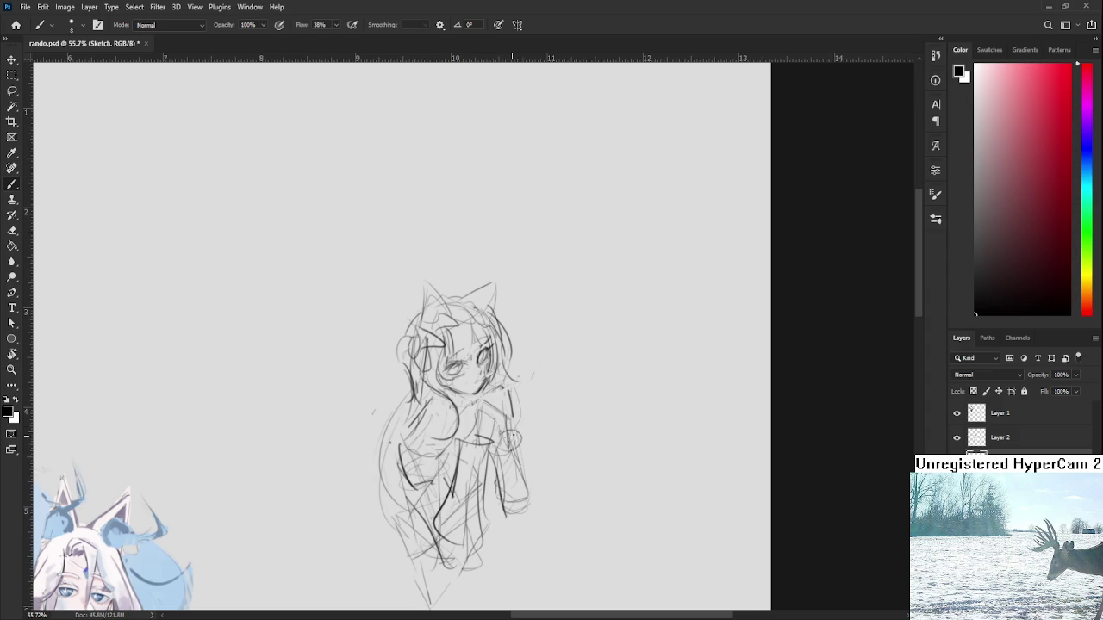
{"action": "mouse_move", "coordinate": [510, 427]}
{"action": "left_mouse_down"}
{"action": "mouse_move", "coordinate": [540, 506]}
{"action": "mouse_move", "coordinate": [504, 522]}
{"action": "mouse_move", "coordinate": [491, 472]}
{"action": "mouse_move", "coordinate": [498, 514]}
{"action": "left_mouse_up"}
{"action": "mouse_move", "coordinate": [482, 413]}
{"action": "left_mouse_down"}
{"action": "mouse_move", "coordinate": [469, 445]}
{"action": "mouse_move", "coordinate": [493, 450]}
{"action": "mouse_move", "coordinate": [505, 422]}
{"action": "mouse_move", "coordinate": [510, 431]}
{"action": "mouse_move", "coordinate": [509, 393]}
{"action": "left_mouse_up"}
{"action": "key", "text": "ctrl+z"}
{"action": "key", "text": "ctrl+z"}
{"action": "key", "text": "ctrl+z"}
{"action": "mouse_move", "coordinate": [409, 441]}
{"action": "left_mouse_down"}
{"action": "mouse_move", "coordinate": [474, 429]}
{"action": "mouse_move", "coordinate": [437, 434]}
{"action": "left_mouse_up"}
{"action": "key", "text": "ctrl+z"}
{"action": "mouse_move", "coordinate": [472, 420]}
{"action": "left_mouse_down"}
{"action": "mouse_move", "coordinate": [461, 434]}
{"action": "mouse_move", "coordinate": [412, 440]}
{"action": "left_mouse_up"}
{"action": "scroll", "coordinate": [510, 407], "scroll_direction": "down", "scroll_amount": 2}
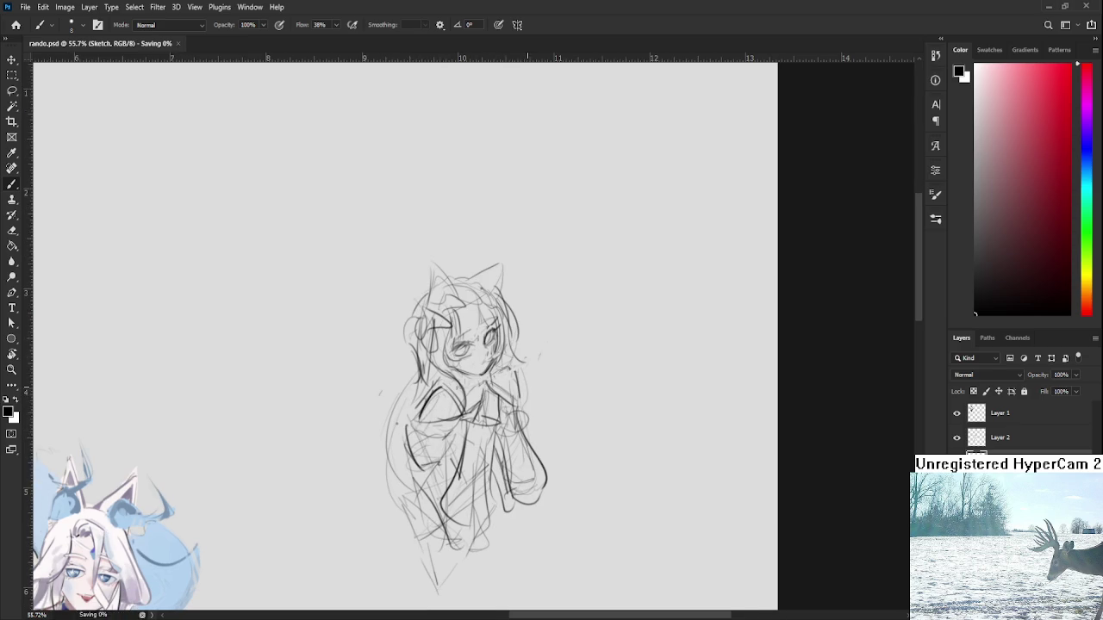
Step: Unmirror the canvas view and frame the cat-girl sketch beside the painted characters
{"action": "scroll", "coordinate": [470, 392], "scroll_direction": "down", "scroll_amount": 3}
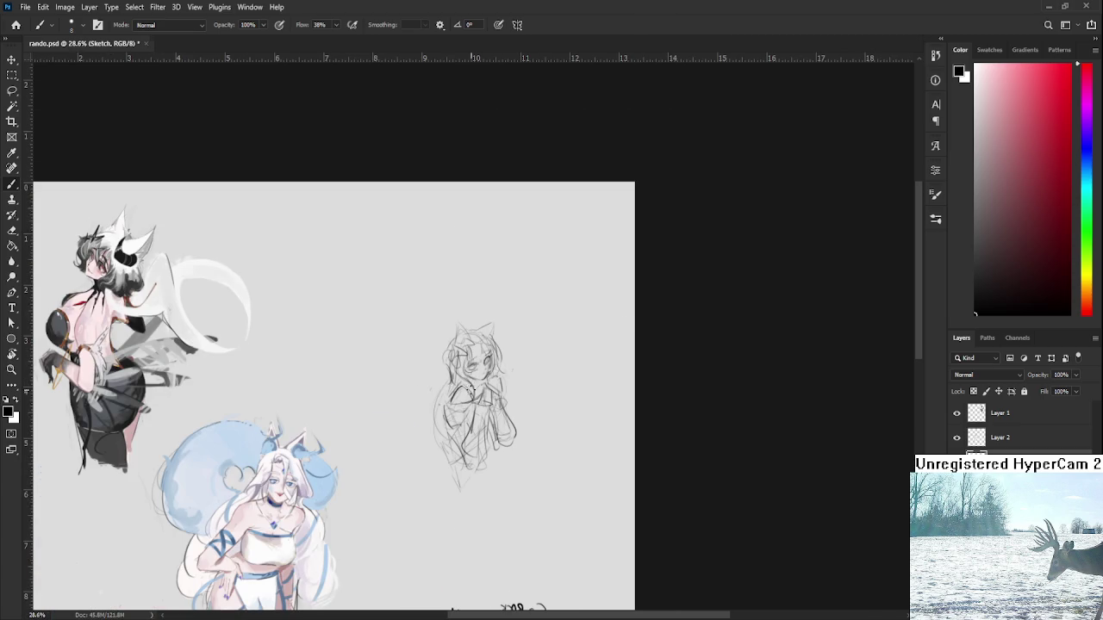
{"action": "key", "text": "h"}
{"action": "left_click_drag", "start_coordinate": [450, 360], "coordinate": [491, 447]}
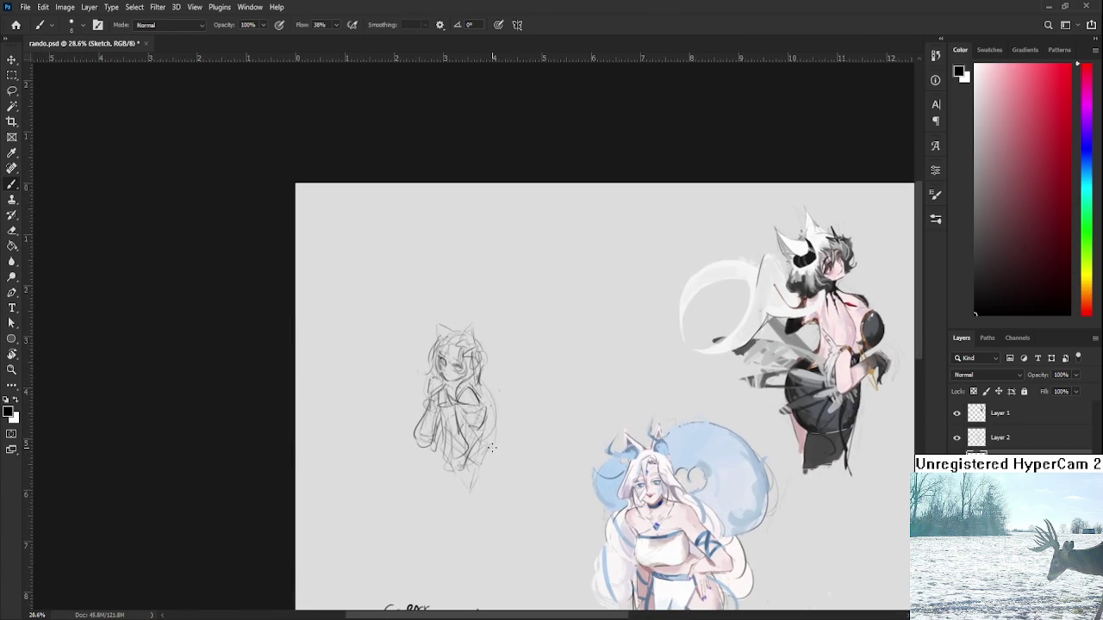
{"action": "scroll", "coordinate": [491, 446], "scroll_direction": "up", "scroll_amount": 1}
{"action": "left_click_drag", "start_coordinate": [492, 446], "coordinate": [492, 437]}
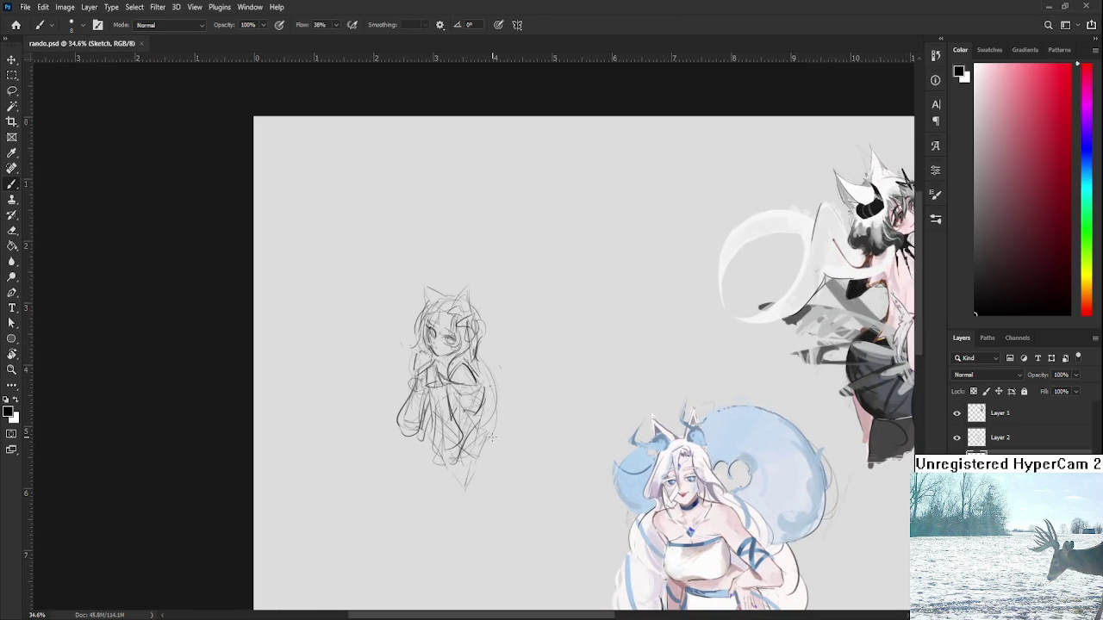